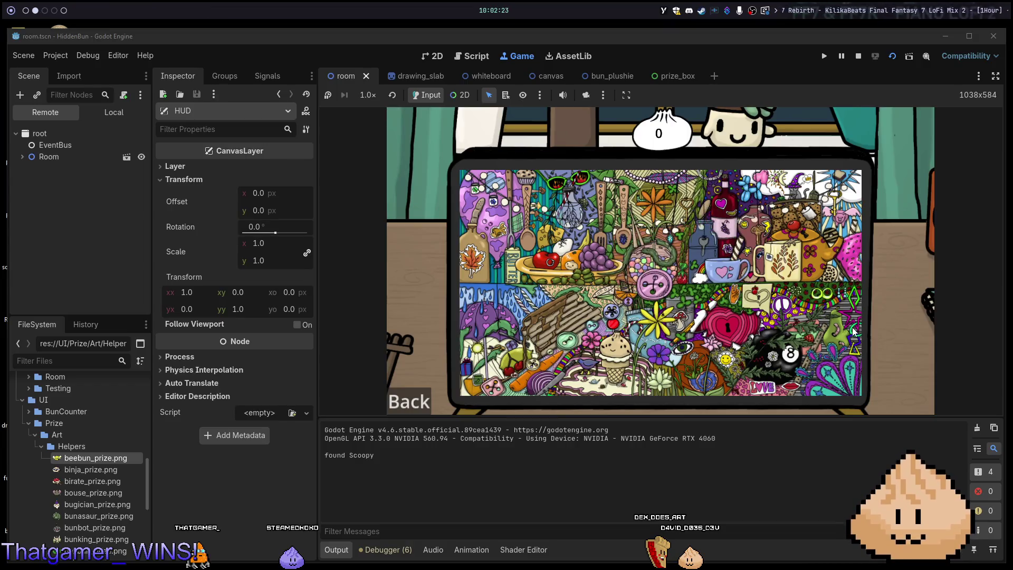
Open room.gd in Neovim, then return to prize_box.gd's last tween step.
key("alt+1")
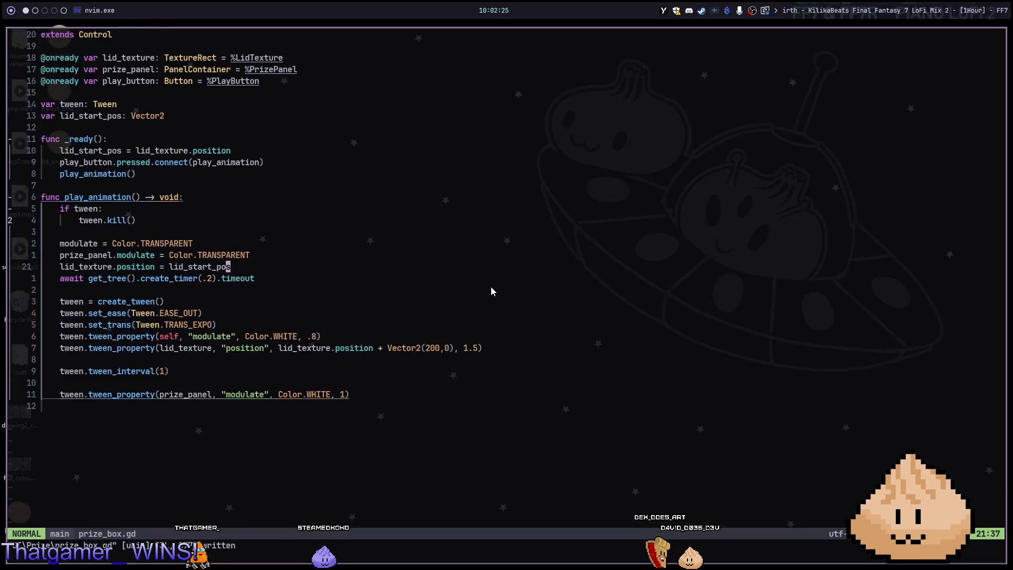
key("space")
type("sfroom")
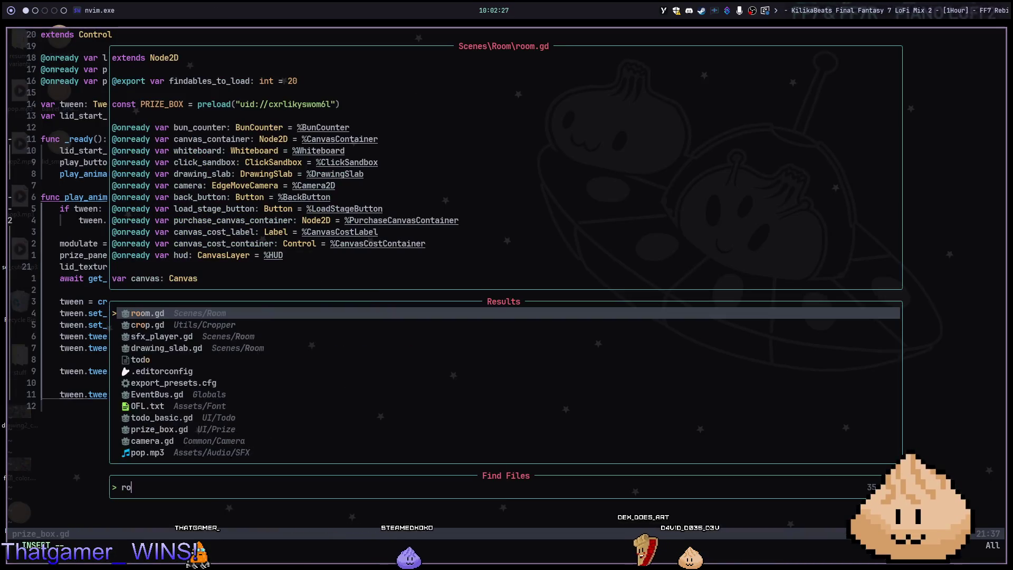
key("Return")
key("ctrl+6")
key("j")
key("j")
key("j")
key("5")
key("j")
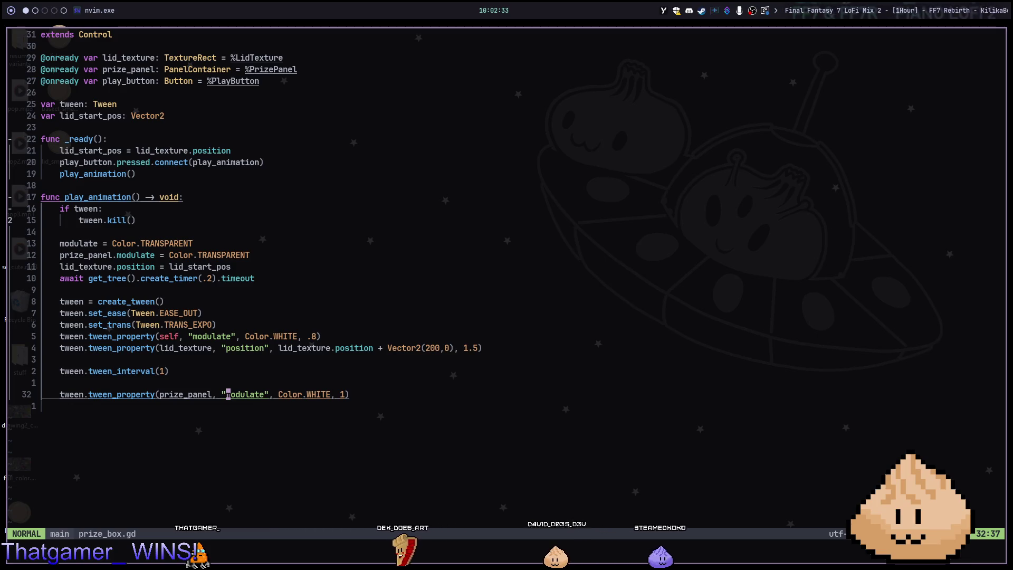
Append tween.tween_interval(2) to play_animation and save prize_box.gd.
key("o")
key("Return")
type("tween.")
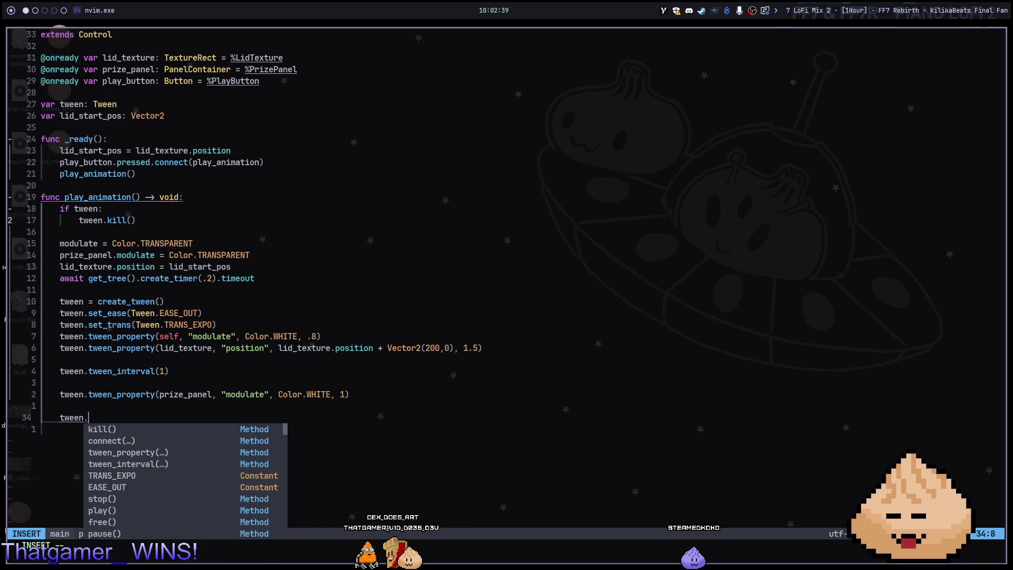
type("pl")
key("BackSpace")
key("BackSpace")
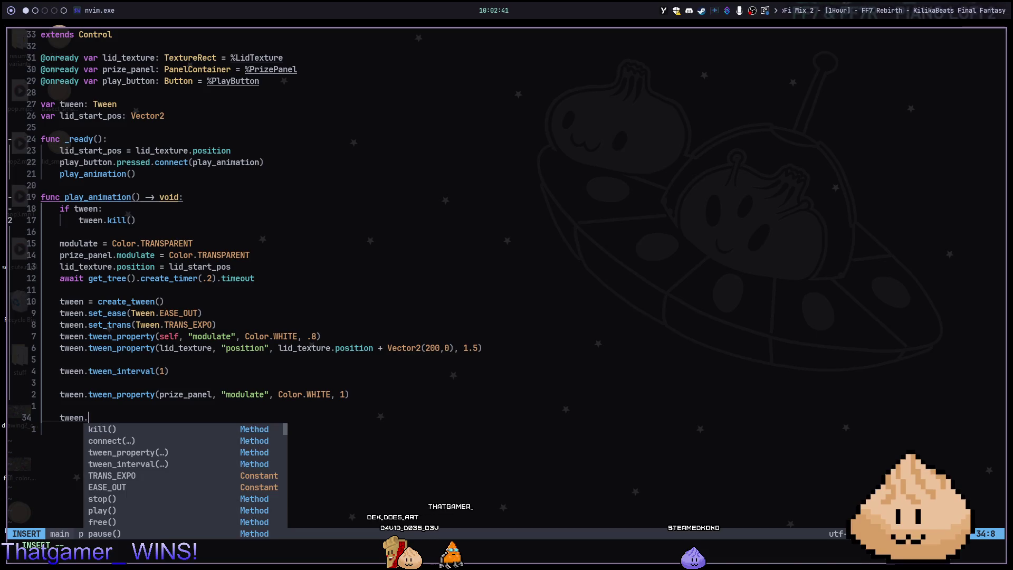
type("tween")
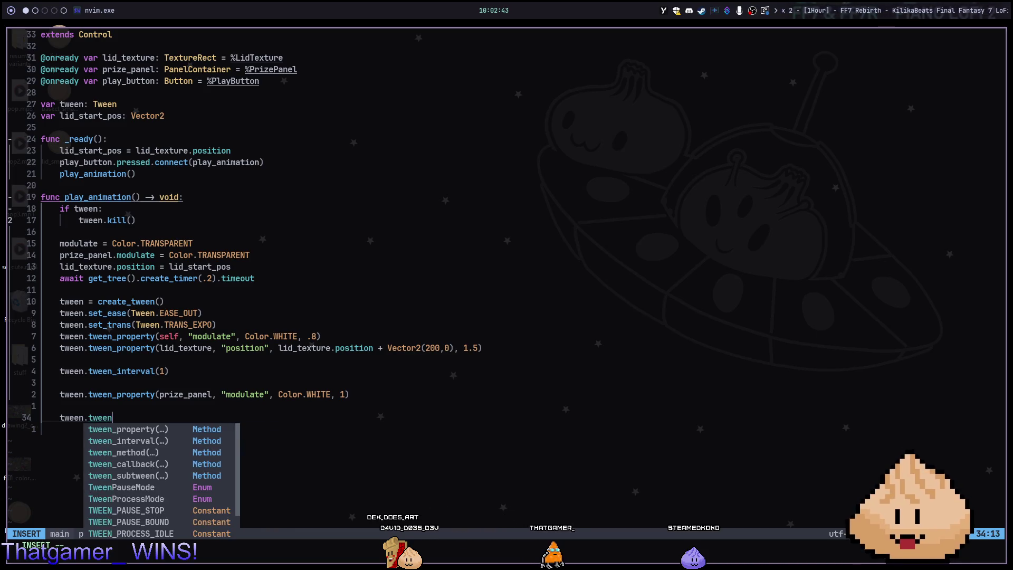
key("Return")
key("Escape")
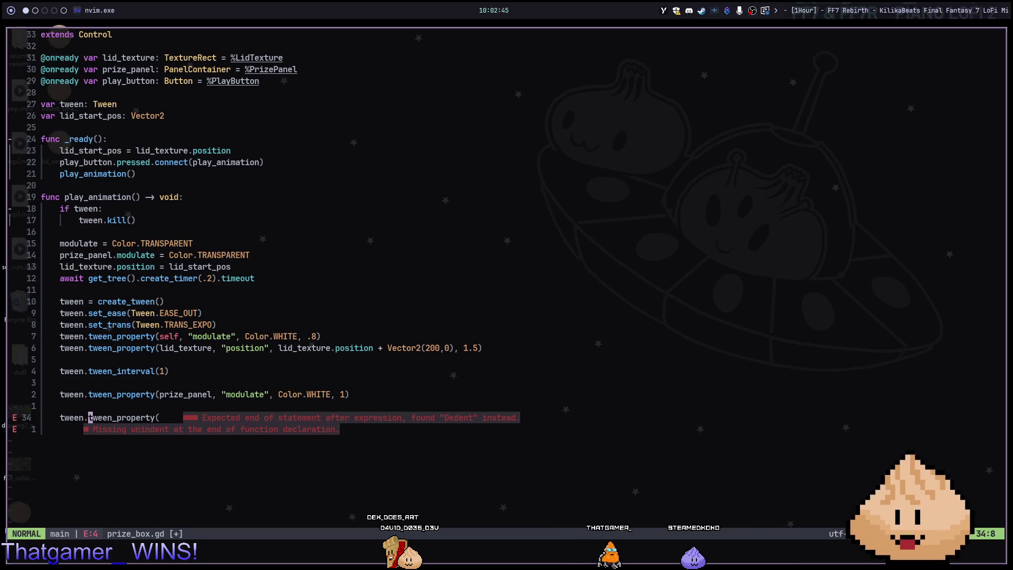
key("shift+c")
type("tweenint")
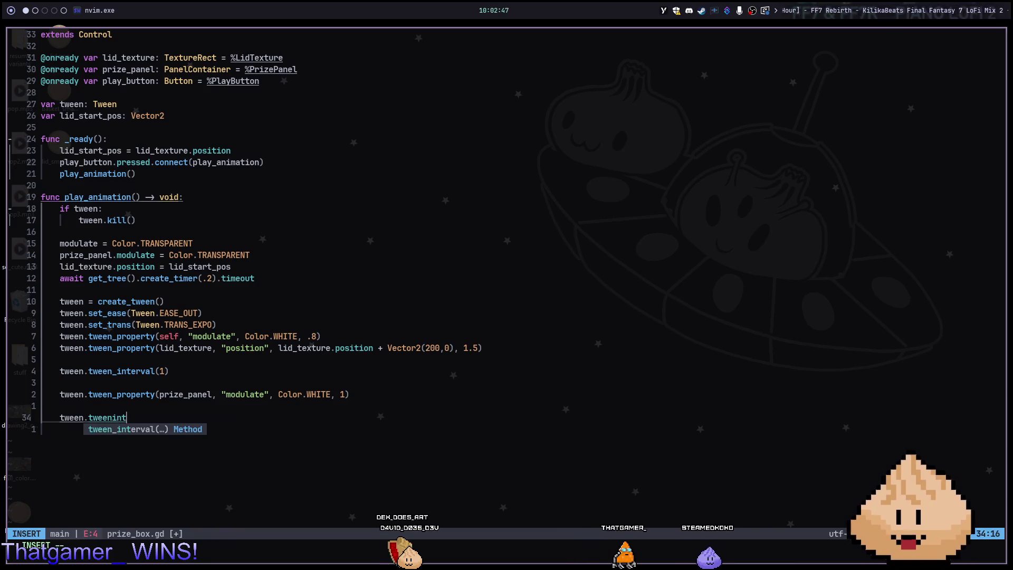
key("Return")
type("2)")
key("Escape")
type(":w")
key("Return")
Add an 'await tween.finished' line after the interval and save prize_box.gd.
key("o")
key("Escape")
key("shift+semicolon")
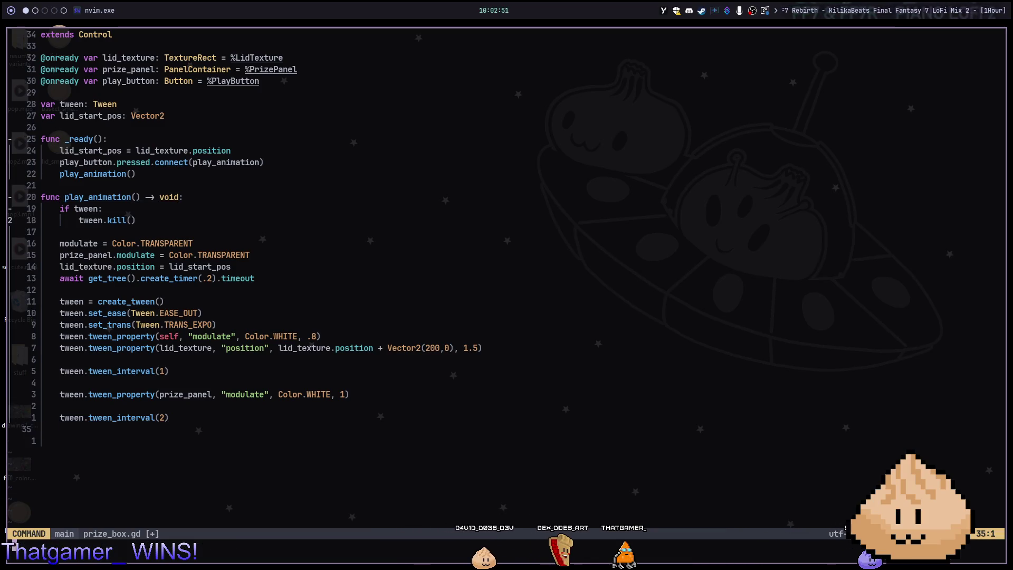
type("w")
key("Return")
key("shift+s")
key("Return")
type("await tween.finished")
key("Escape")
type(":w")
key("Return")
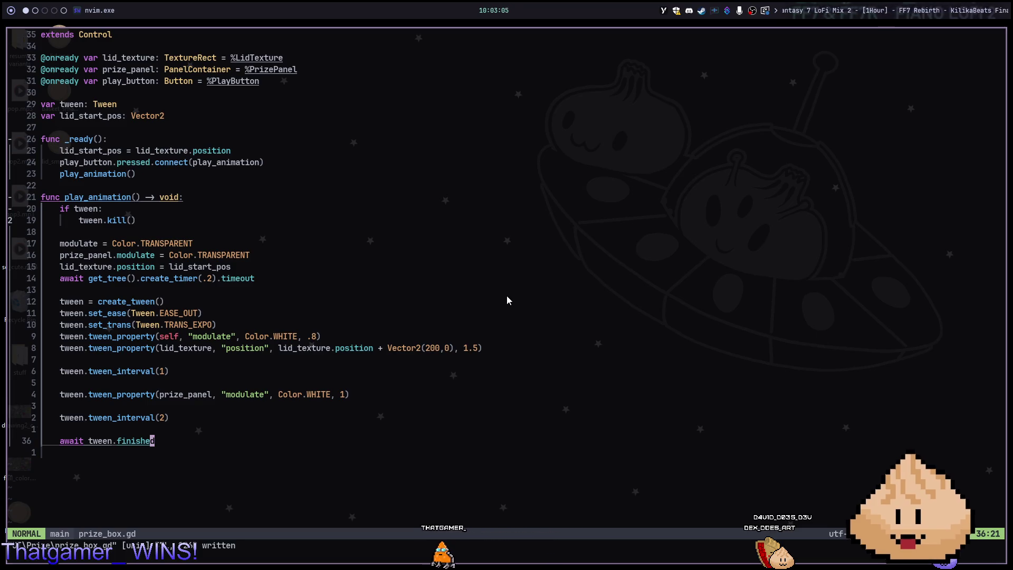
key("space")
Open room.gd and move to the two-second timer await in canvas_finished.
key("f")
key("f")
type("room")
key("Return")
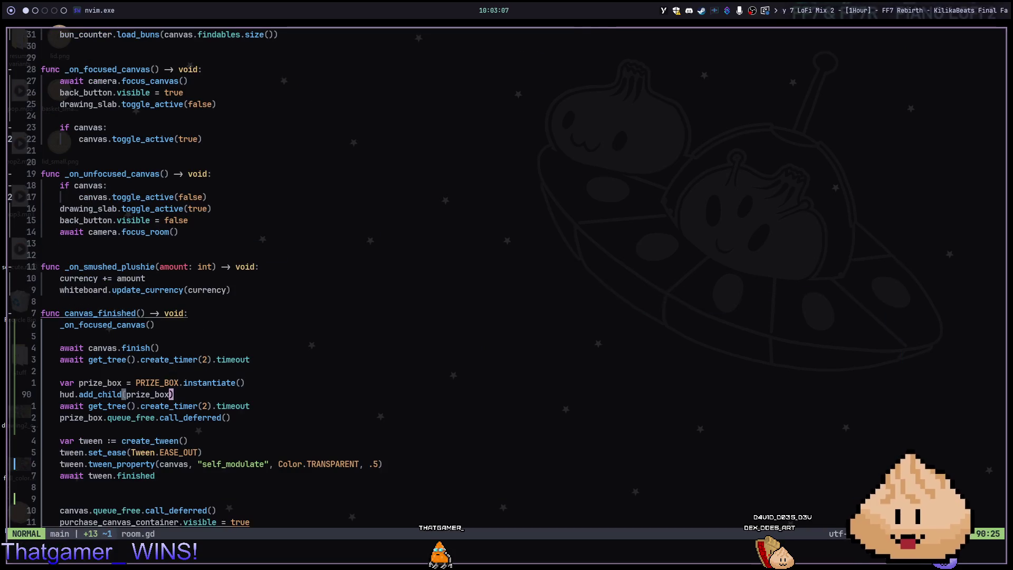
key("k")
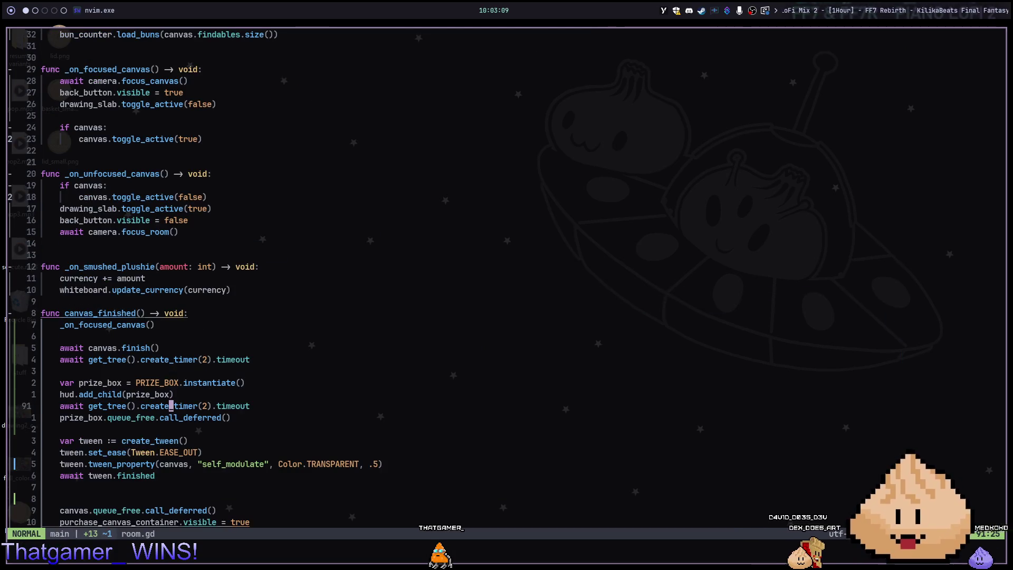
key("u")
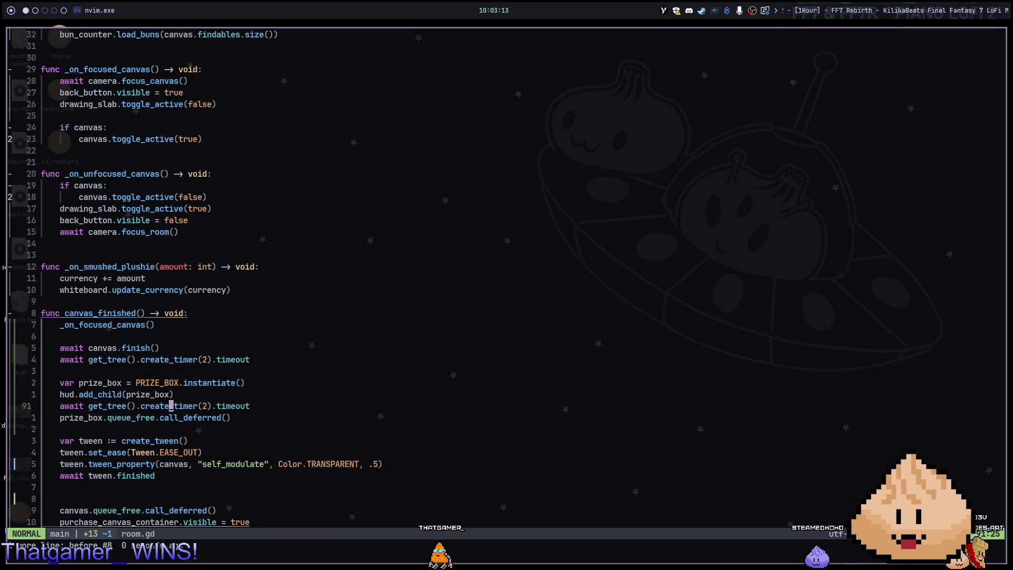
Replace the timer await with prize_box.play_animation(), save, and run the project in Godot.
key("d")
key("d")
type("Oize_box.play")
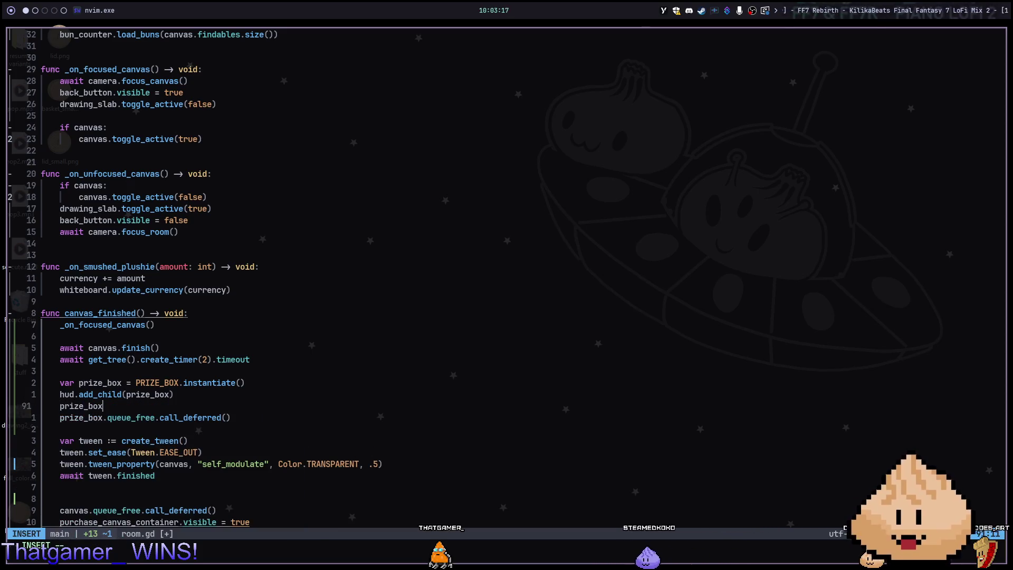
type("_animation(")
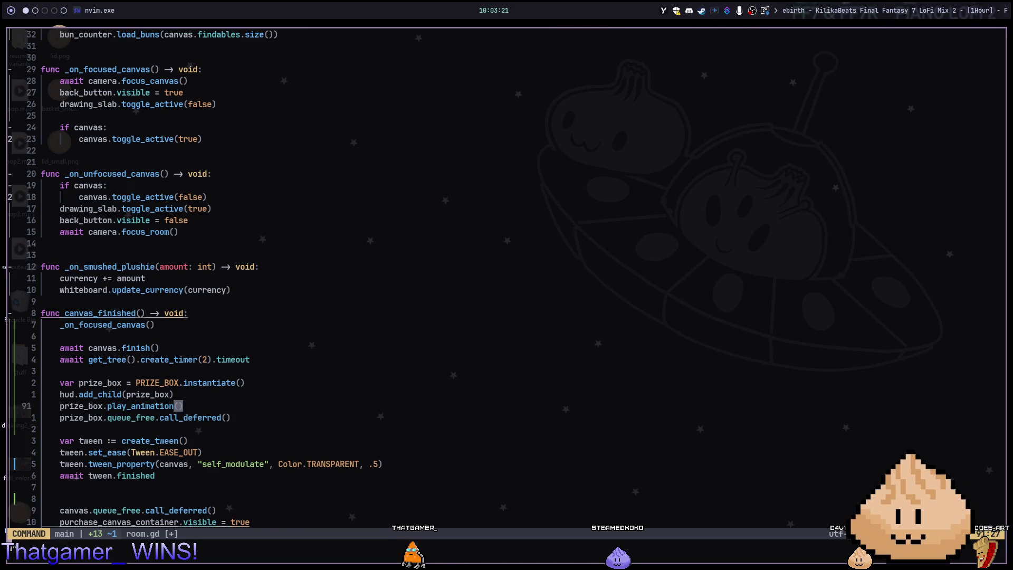
type(":w")
key("Return")
key("super+3")
key("F5")
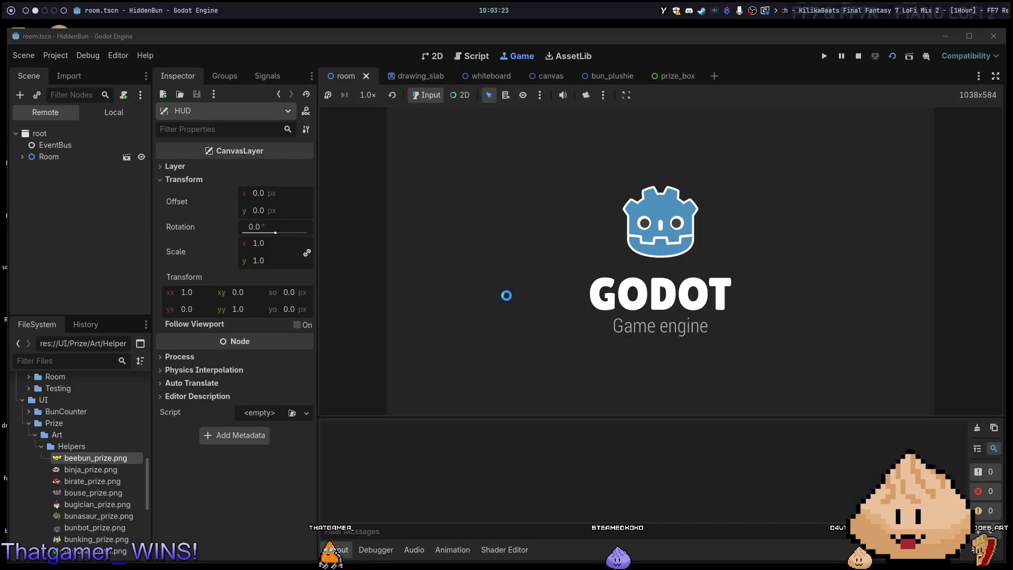
Buy two canvases, find the hidden Scoopy bun in each, then stop the game.
left_click(661, 335)
left_click(614, 343)
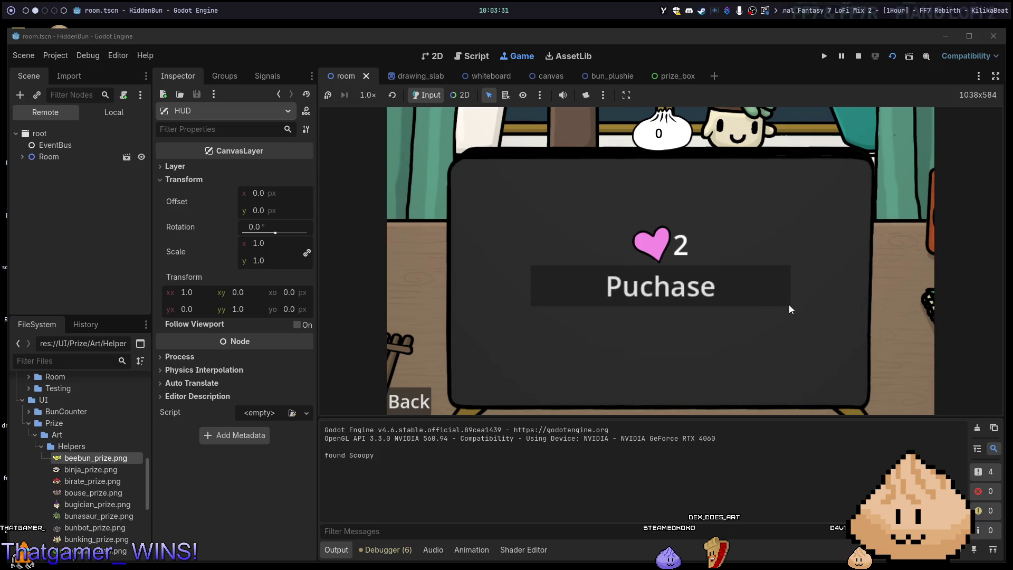
left_click(760, 296)
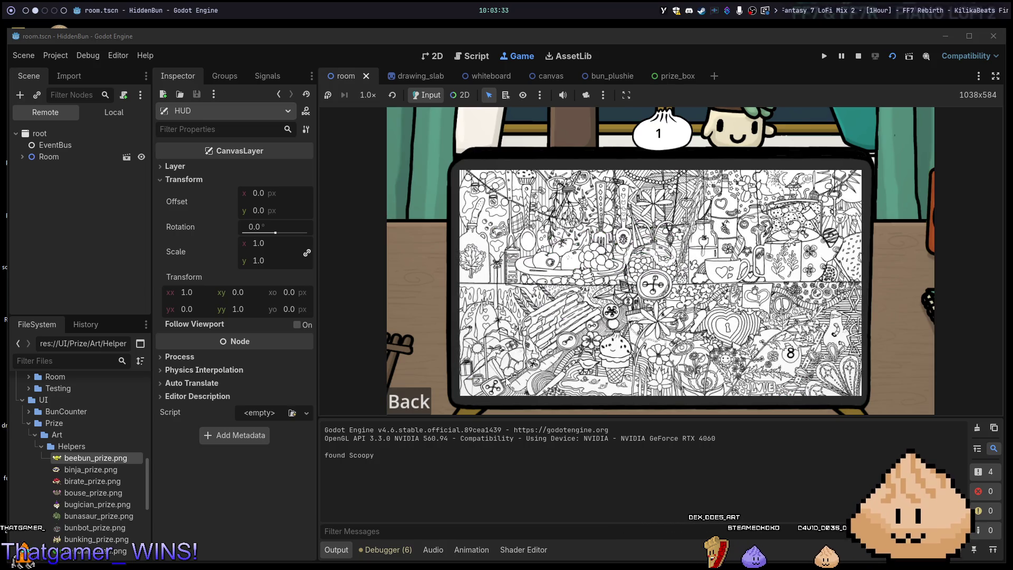
left_click(533, 352)
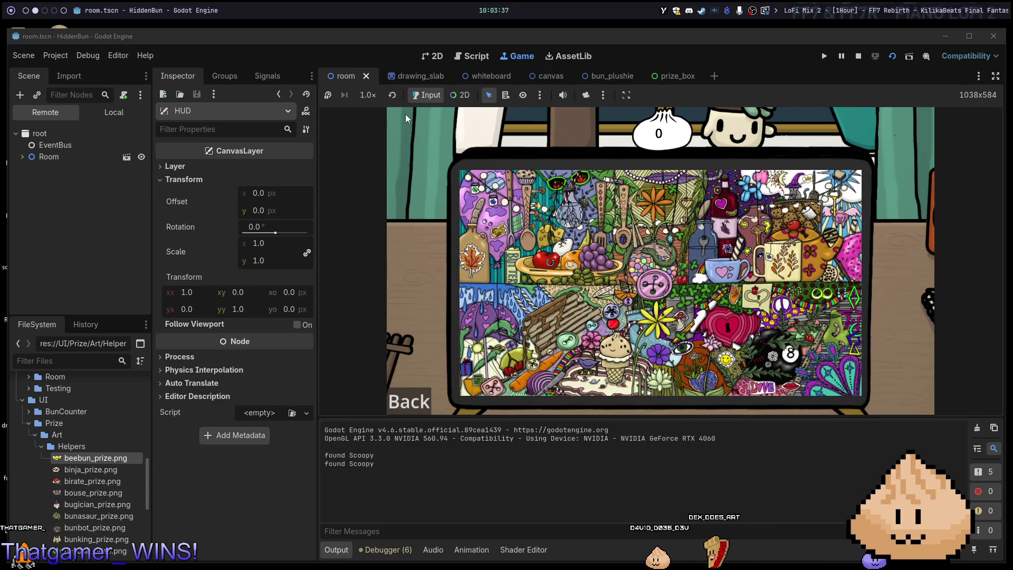
key("F8")
Relaunch, expand Room and HUD in the remote tree, buy and colour a canvas, then stop.
key("alt+Tab")
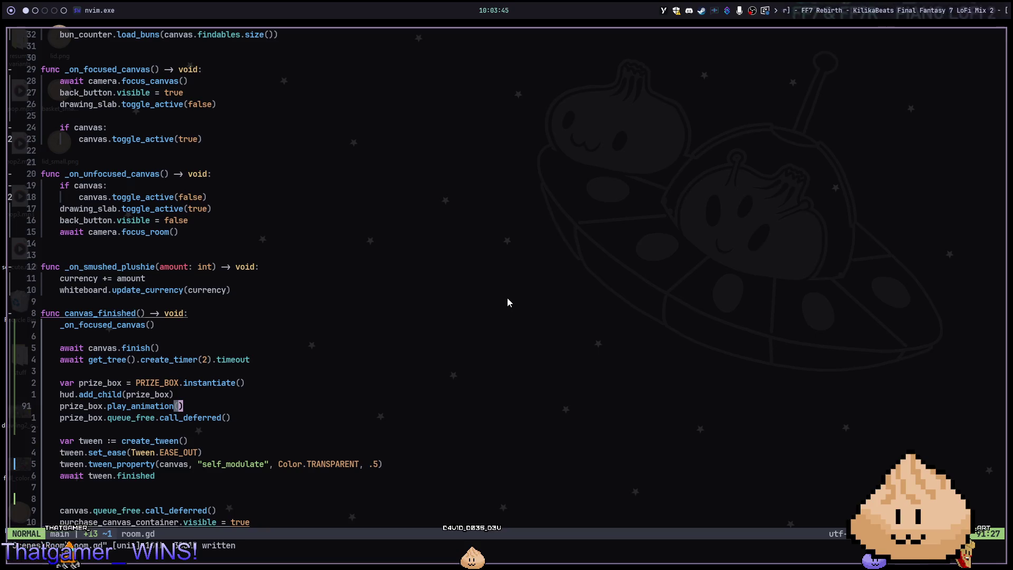
key("alt+Tab")
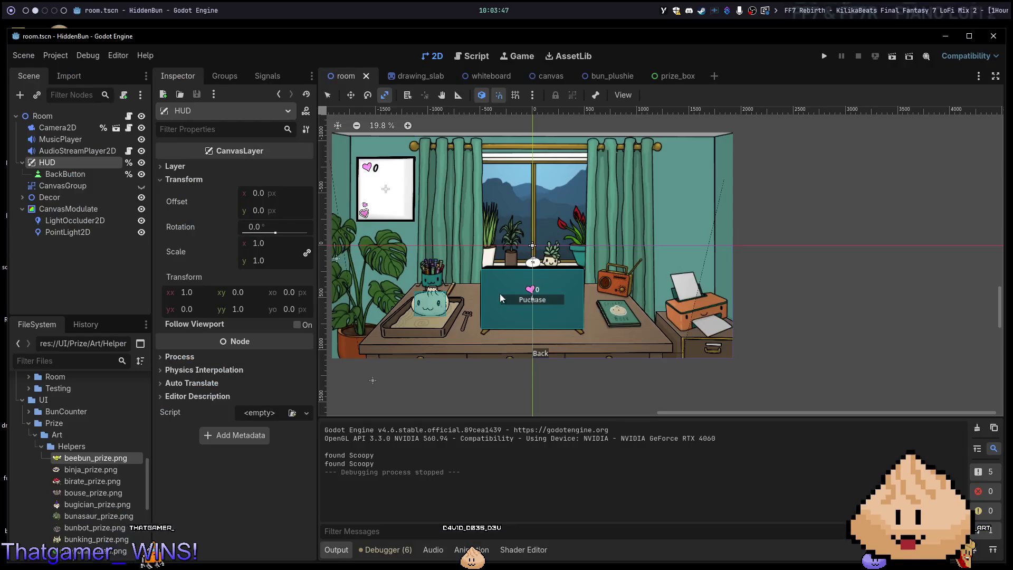
key("F5")
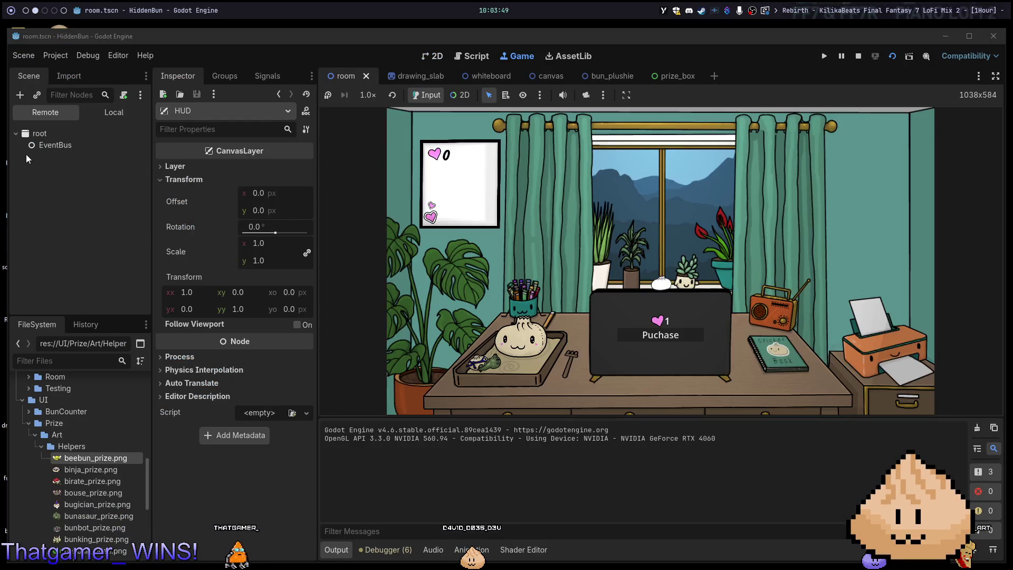
left_click(23, 157)
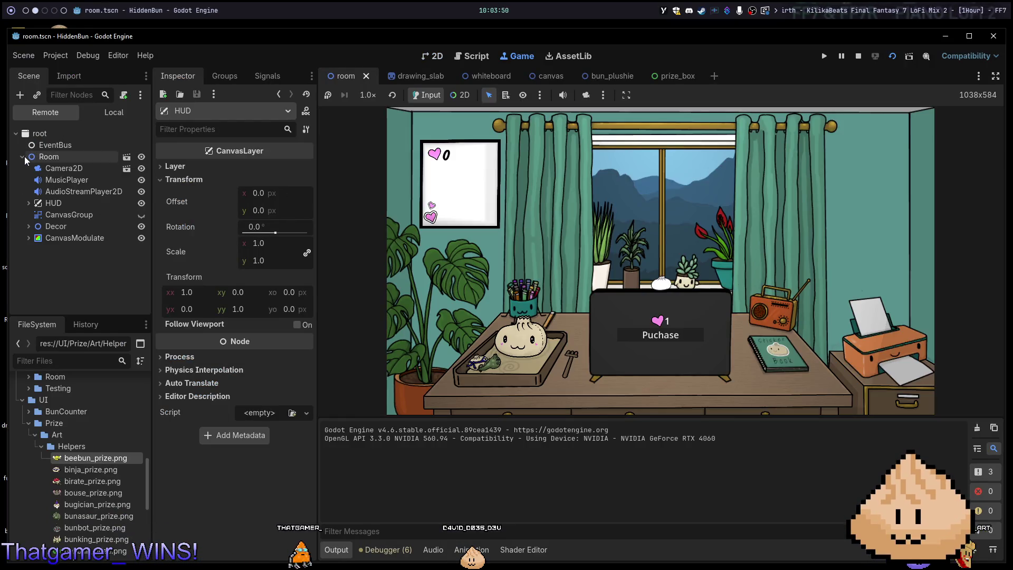
left_click(29, 203)
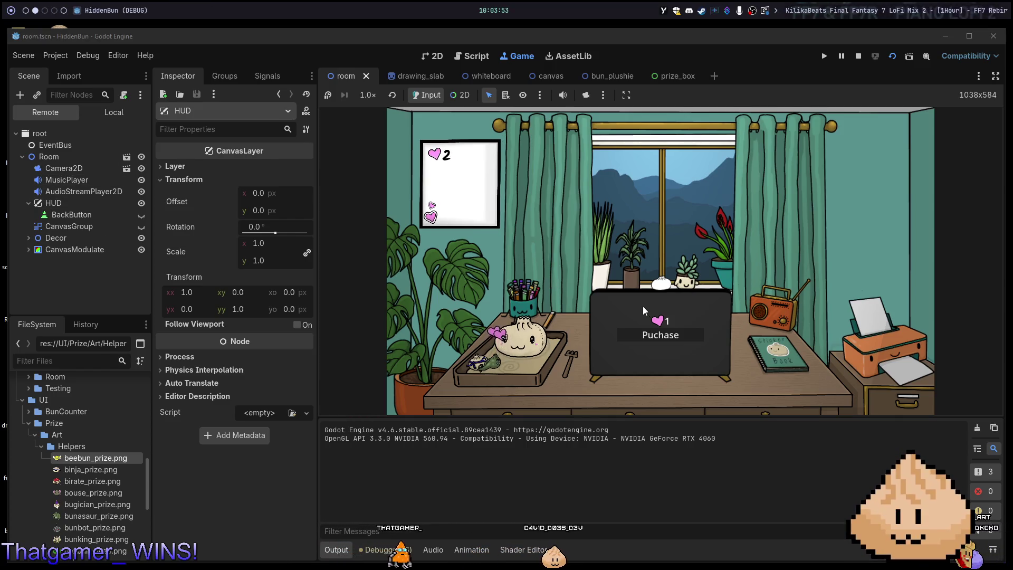
left_click(607, 327)
left_click(547, 295)
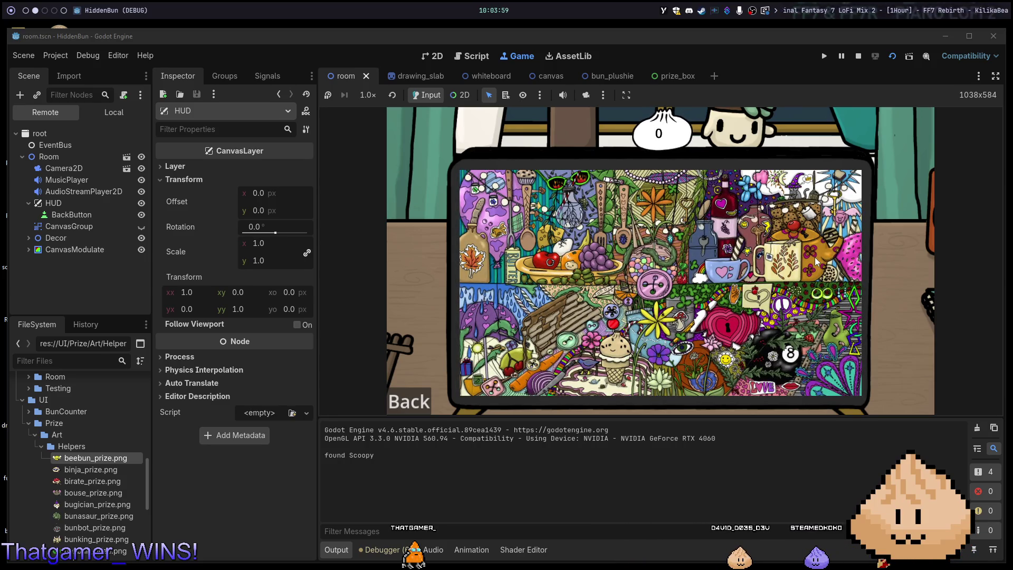
left_click(817, 261)
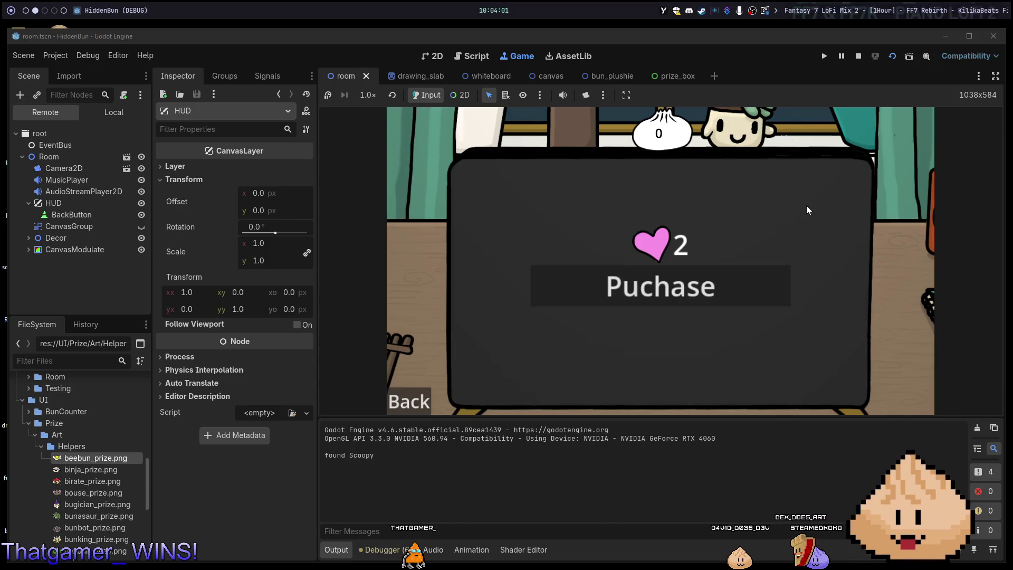
key("F8")
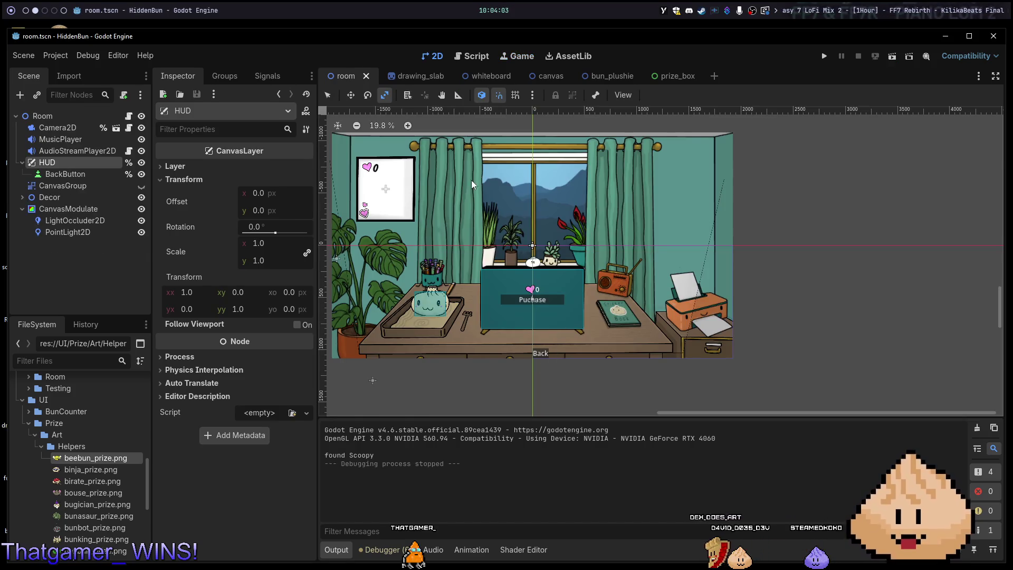
key("super+1")
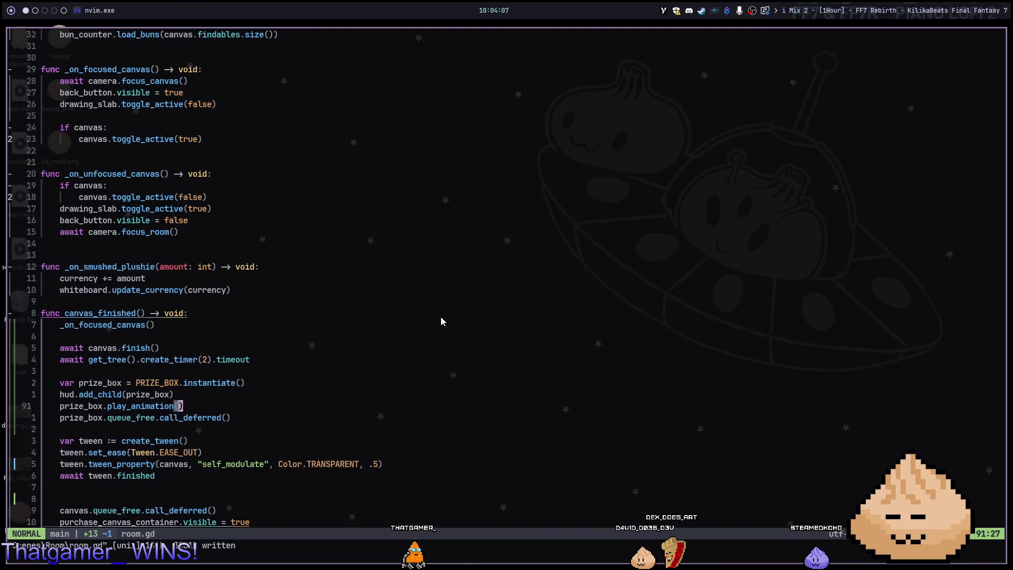
In Godot, view the prize_box, bun_plushie, canvas and whiteboard scene tabs.
key("super+2")
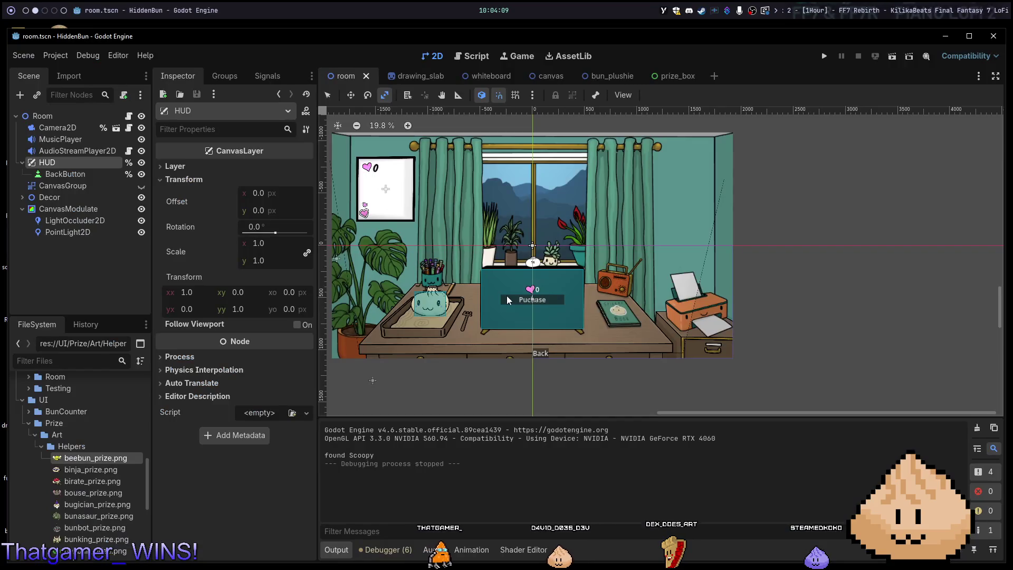
left_click(686, 77)
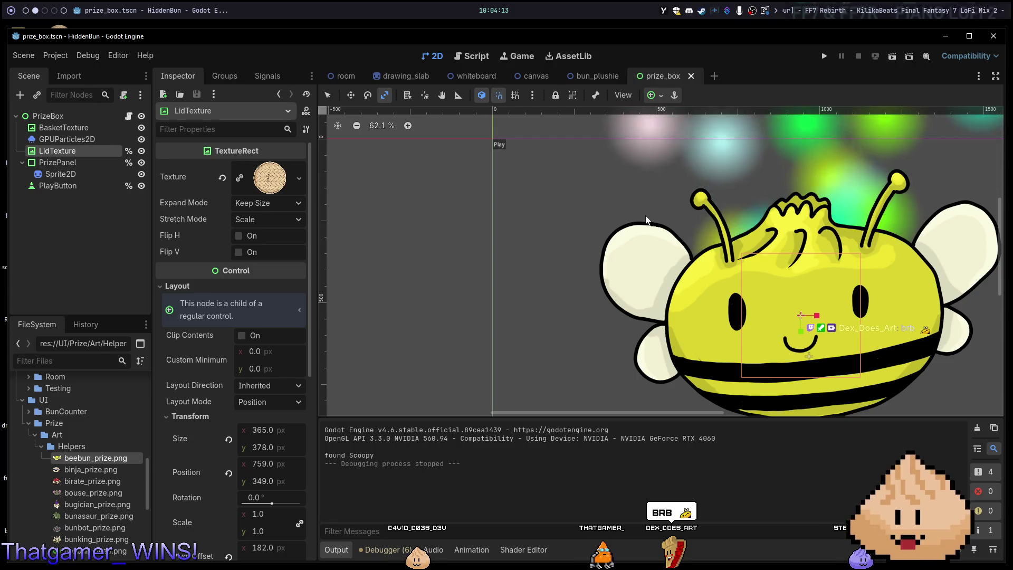
scroll(618, 258, "down", 3)
scroll(619, 258, "up", 3)
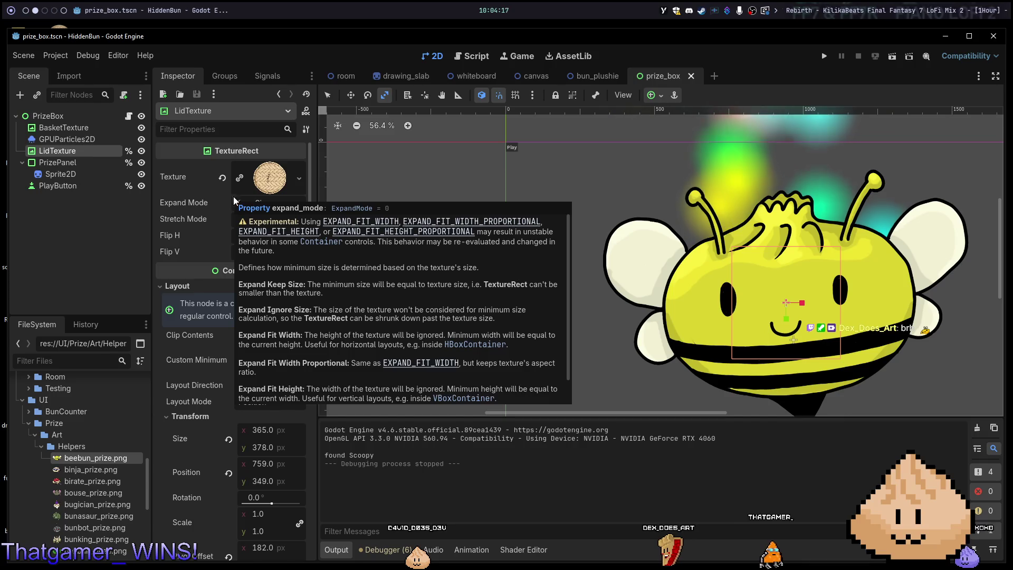
left_click(597, 78)
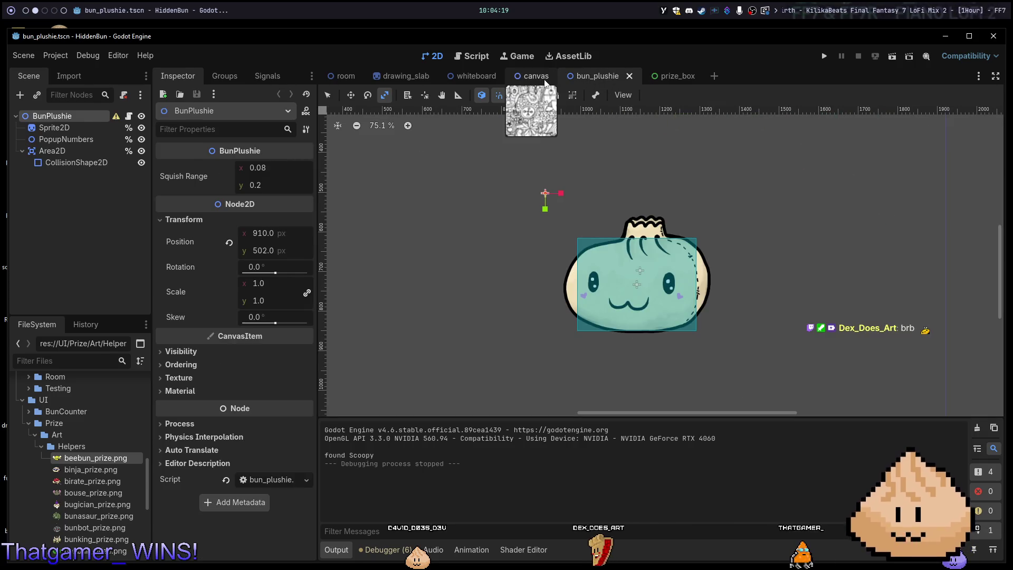
left_click(534, 76)
left_click(479, 78)
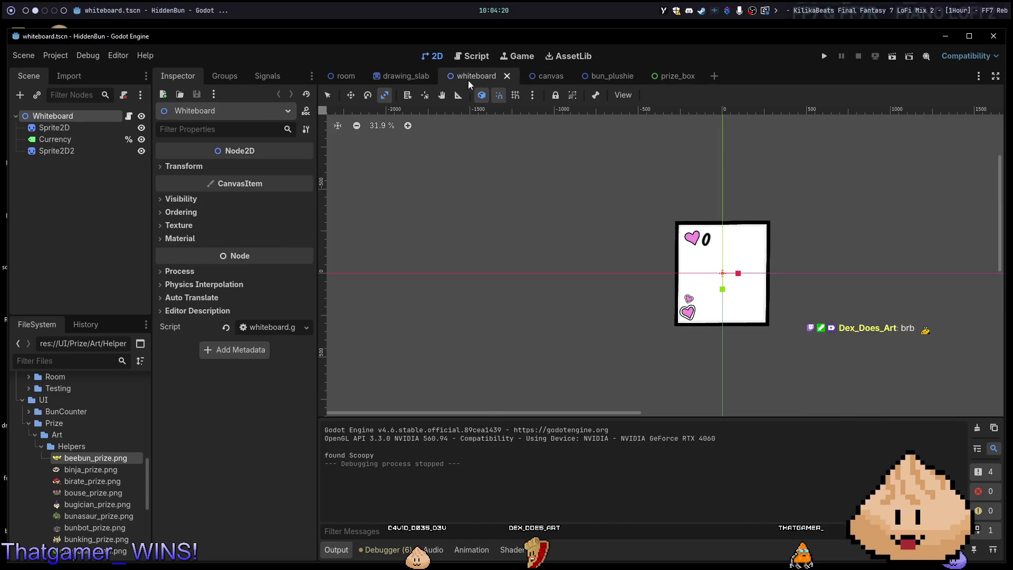
Browse the room, canvas, whiteboard, drawing_slab and prize_box scenes, then return to prize_box.gd.
left_click(344, 78)
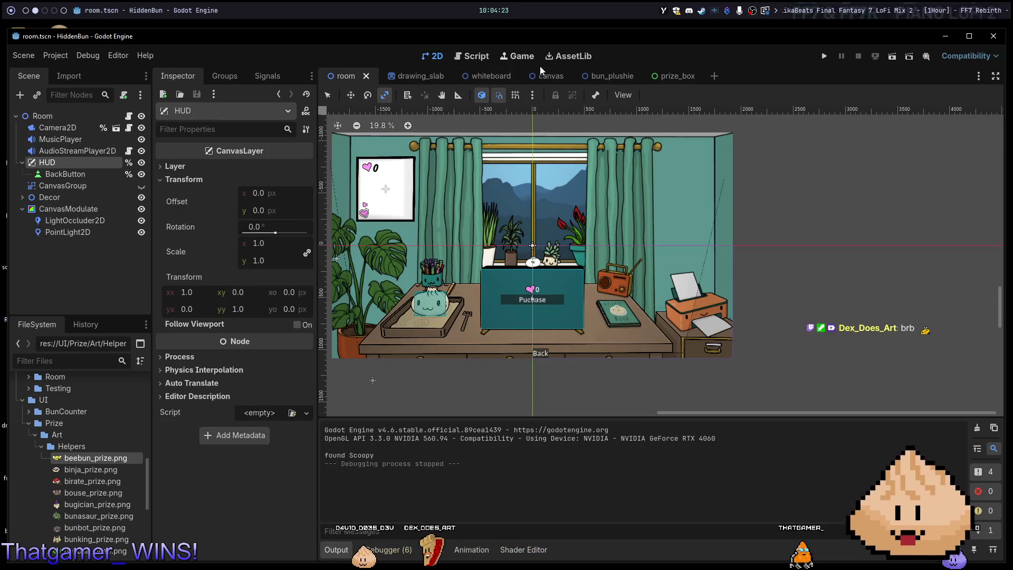
left_click(551, 82)
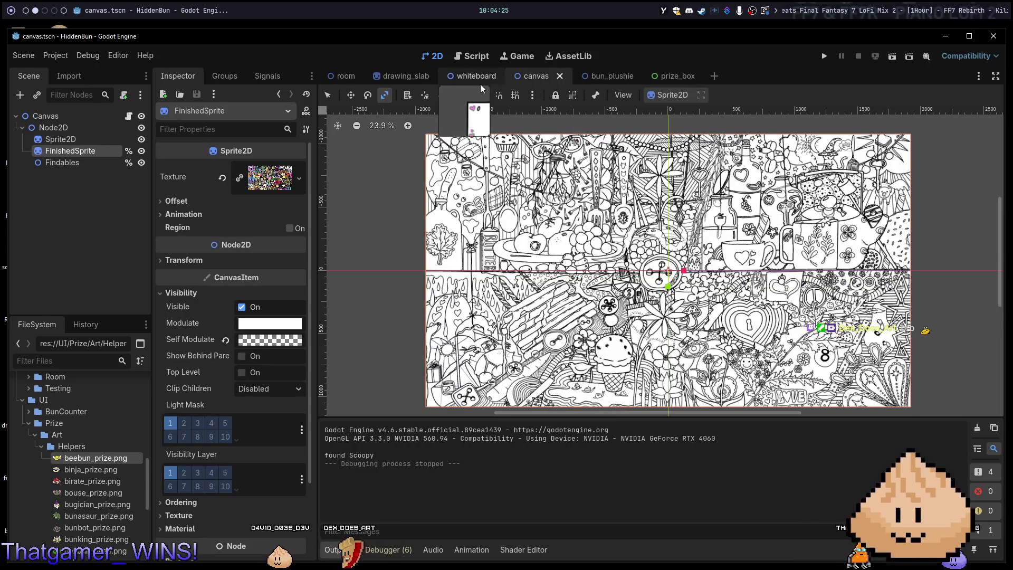
left_click(479, 82)
left_click(406, 78)
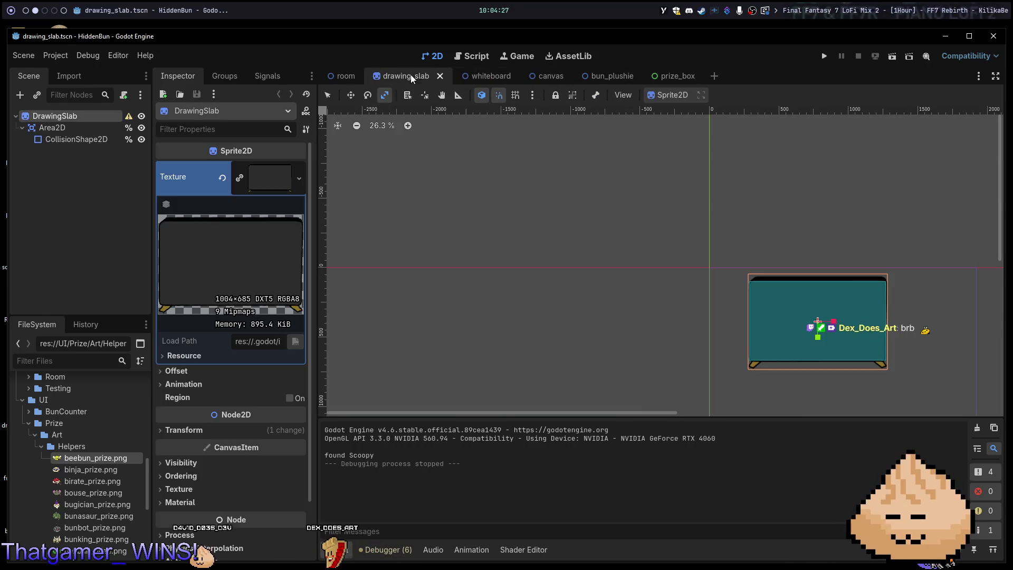
left_click(678, 77)
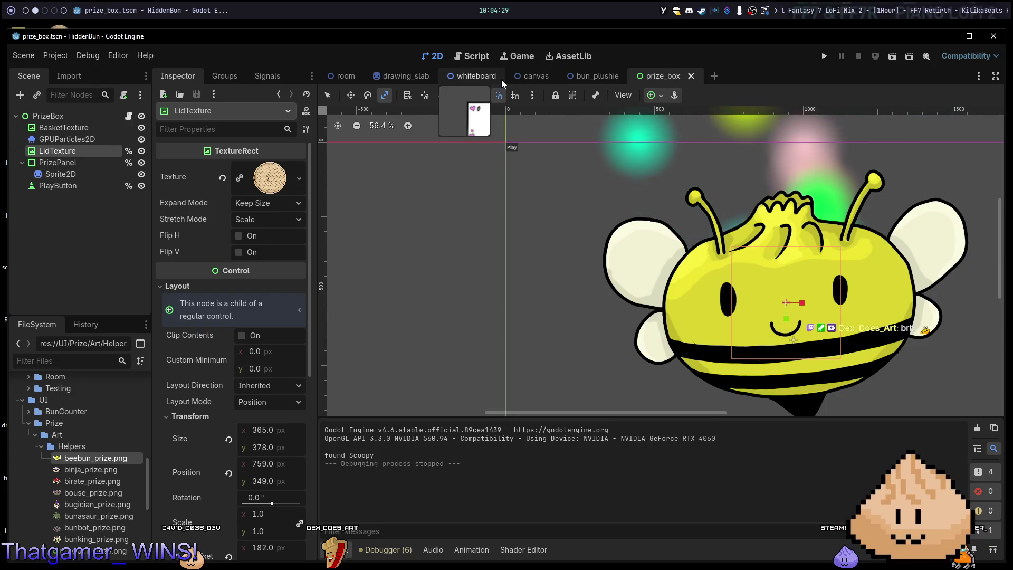
key("alt+1")
key("ctrl+6")
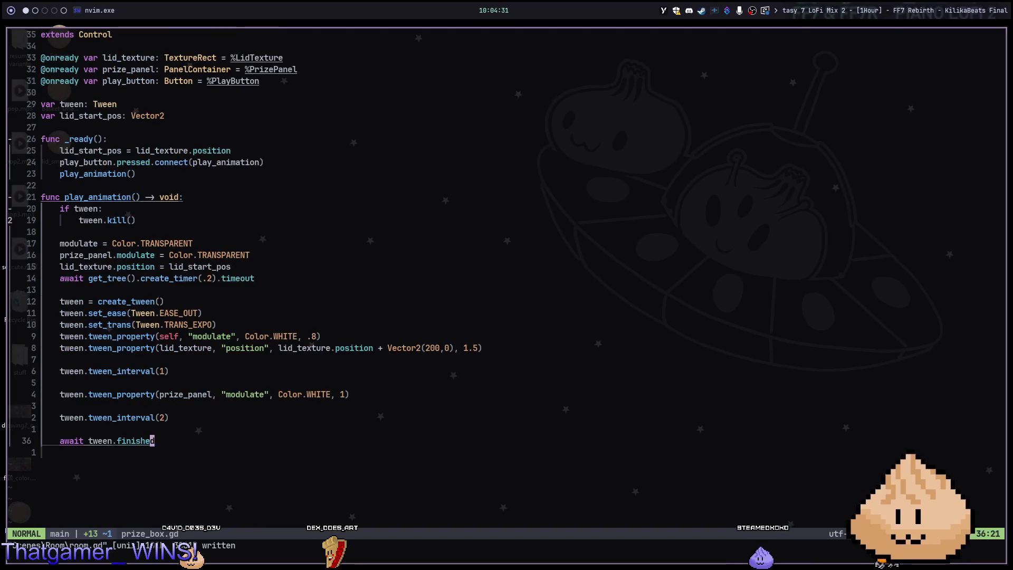
Declare a new func initialize() -> void: above play_animation.
key("k")
key("k")
key("k")
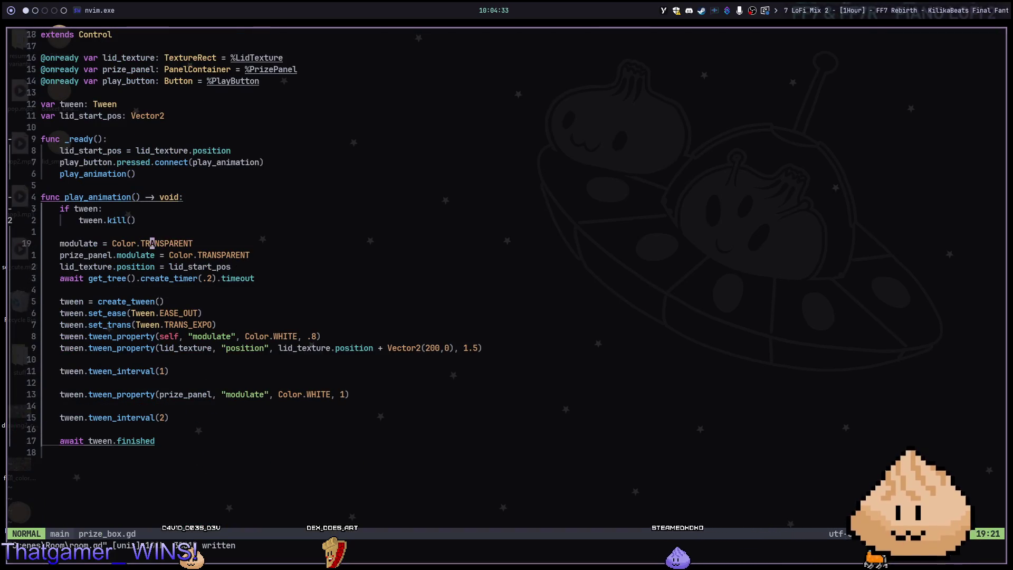
left_click(152, 197)
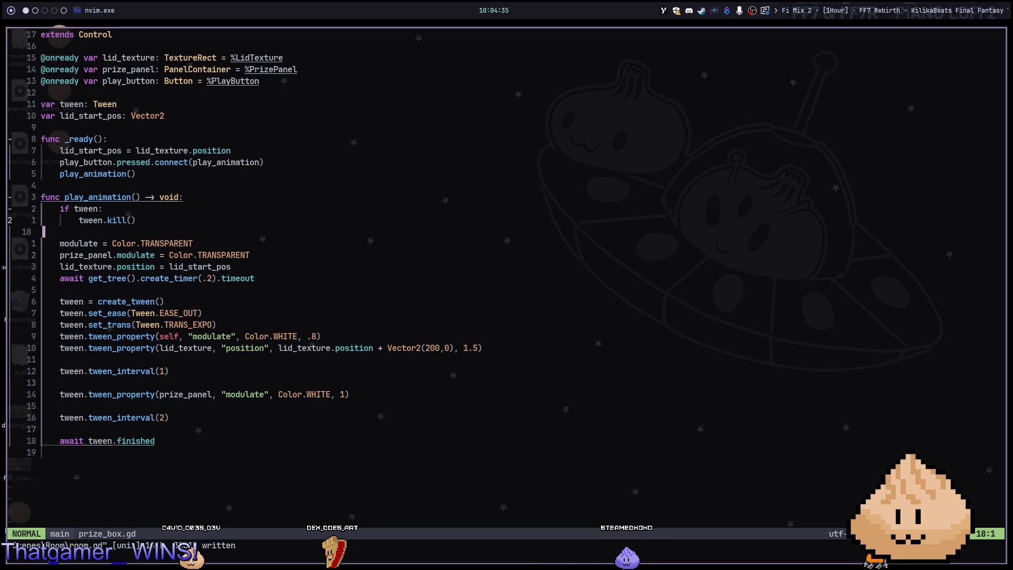
key("k")
key("k")
key("k")
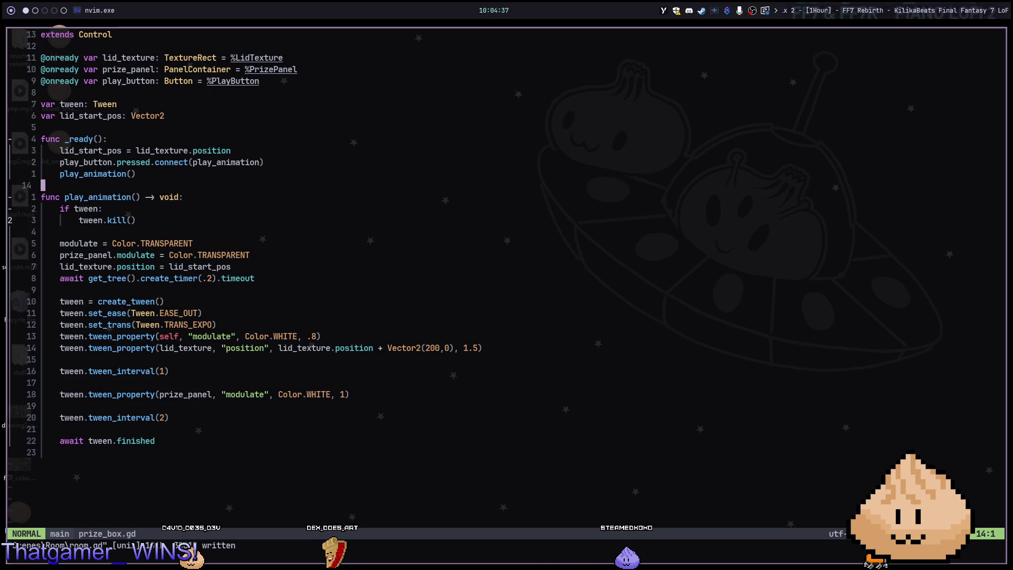
key("j")
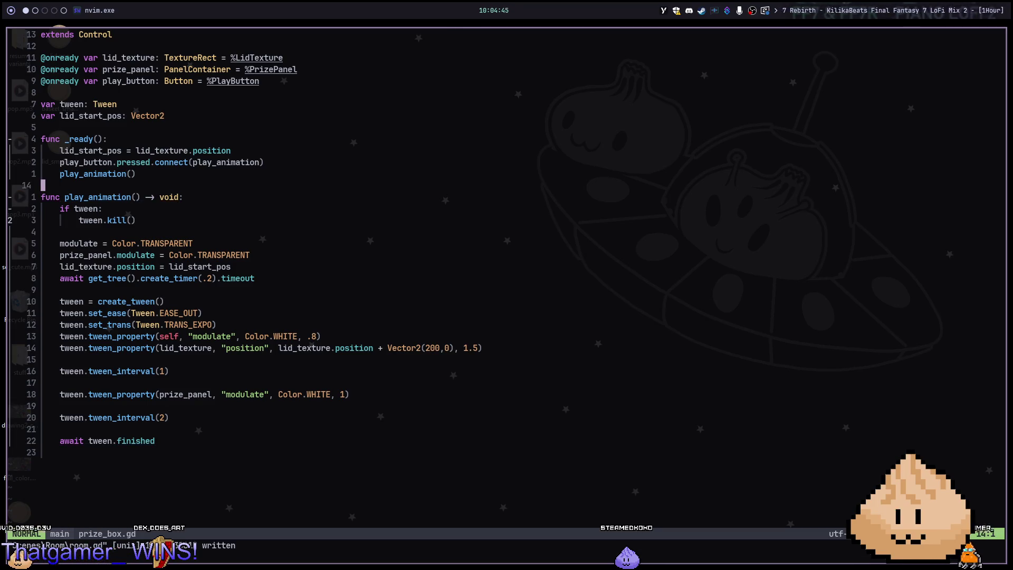
key("O")
key("Return")
key("Up")
type("nc initialize")
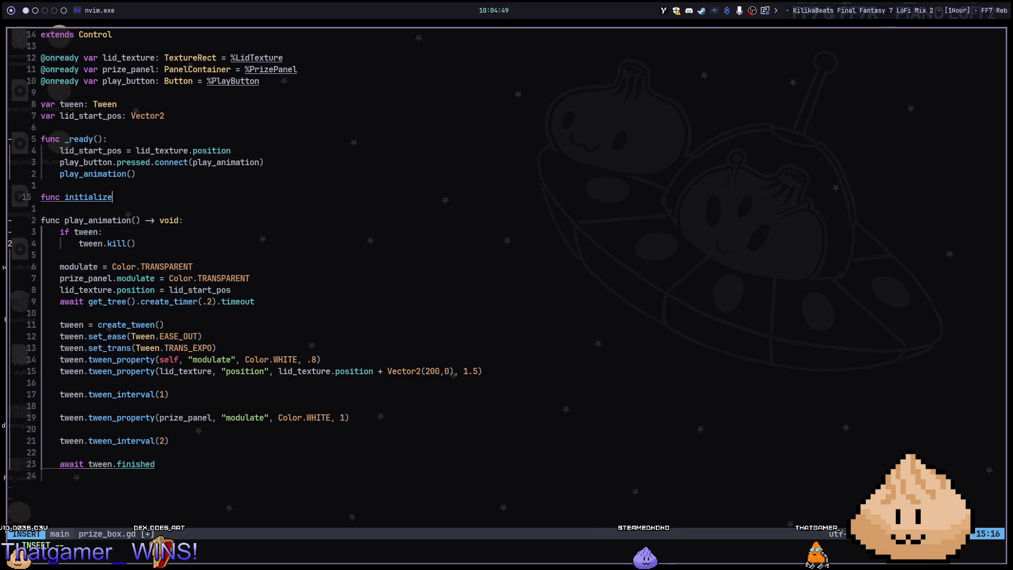
type("() -> void:")
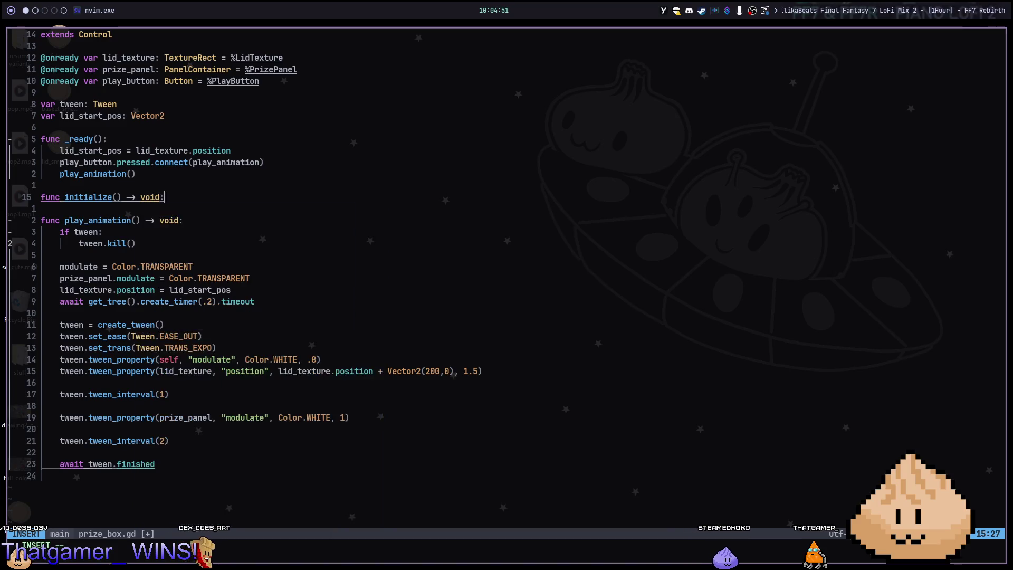
key("Return")
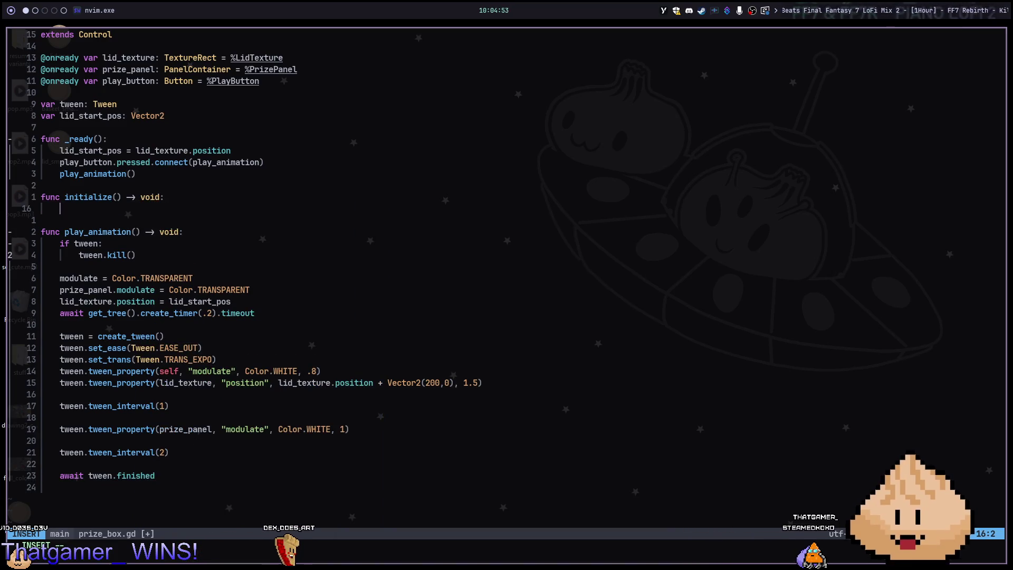
Move the three reset lines into the new initialize() function.
key("Escape")
key("j")
key("j")
key("j")
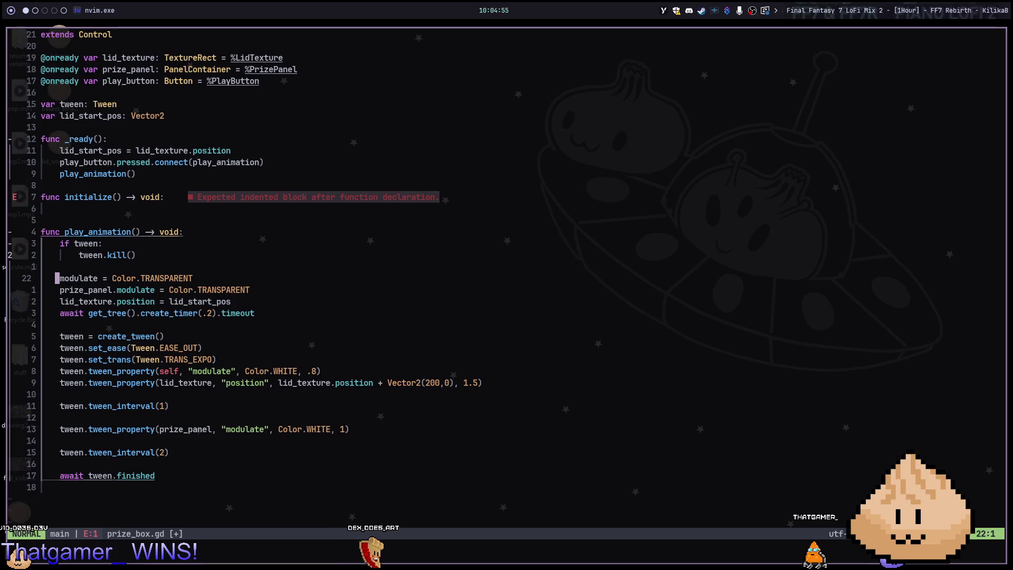
key("shift+v")
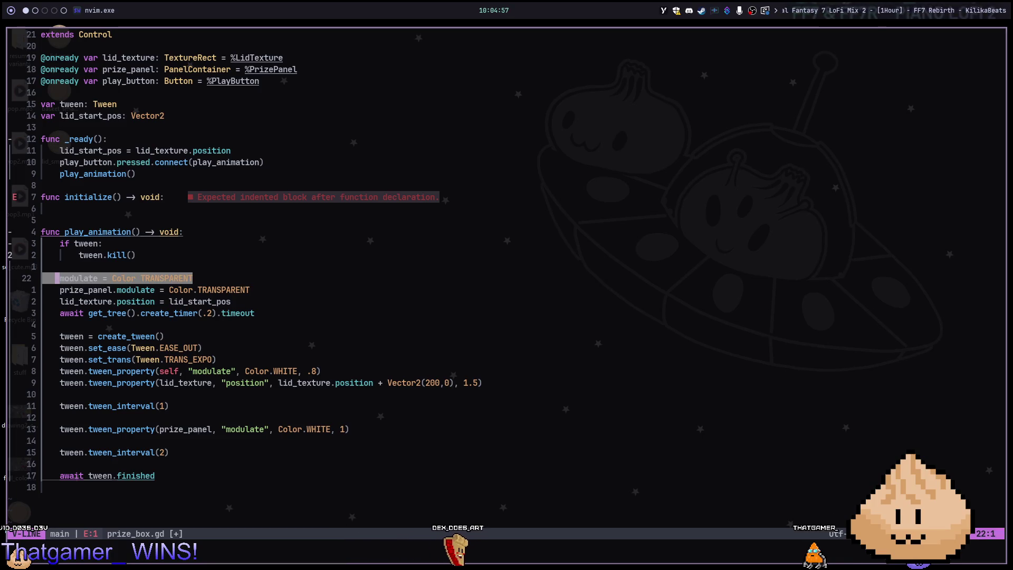
key("j")
key("j")
key("d")
key("k")
key("k")
key("k")
key("k")
key("k")
key("p")
Call initialize() at the start of play_animation.
key("j")
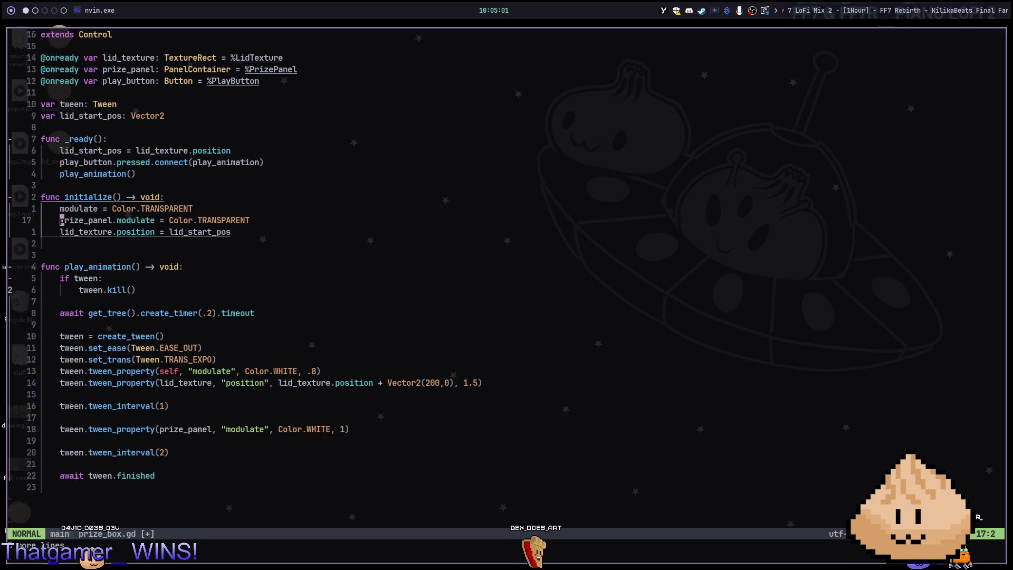
key("9")
key("j")
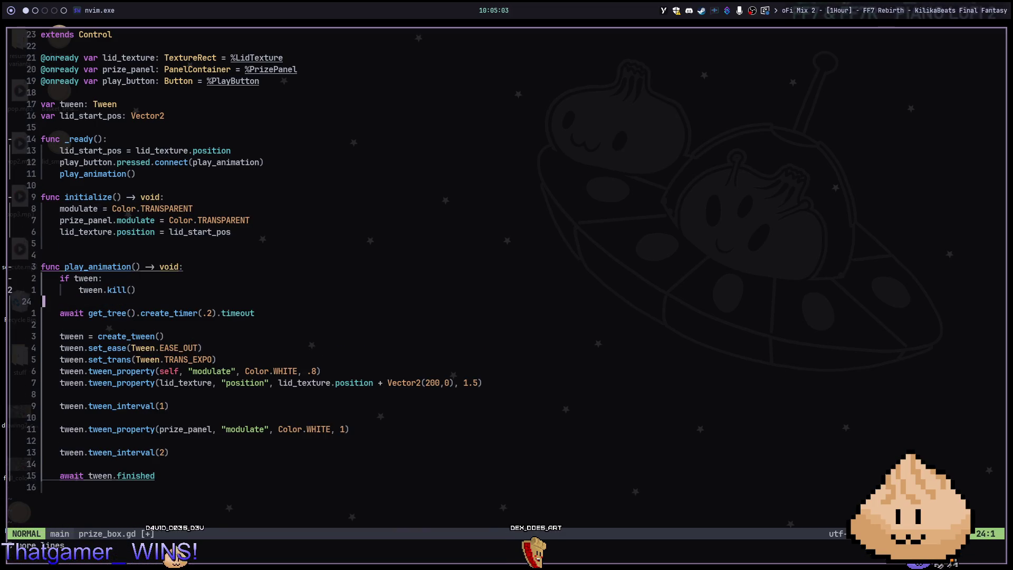
type("o")
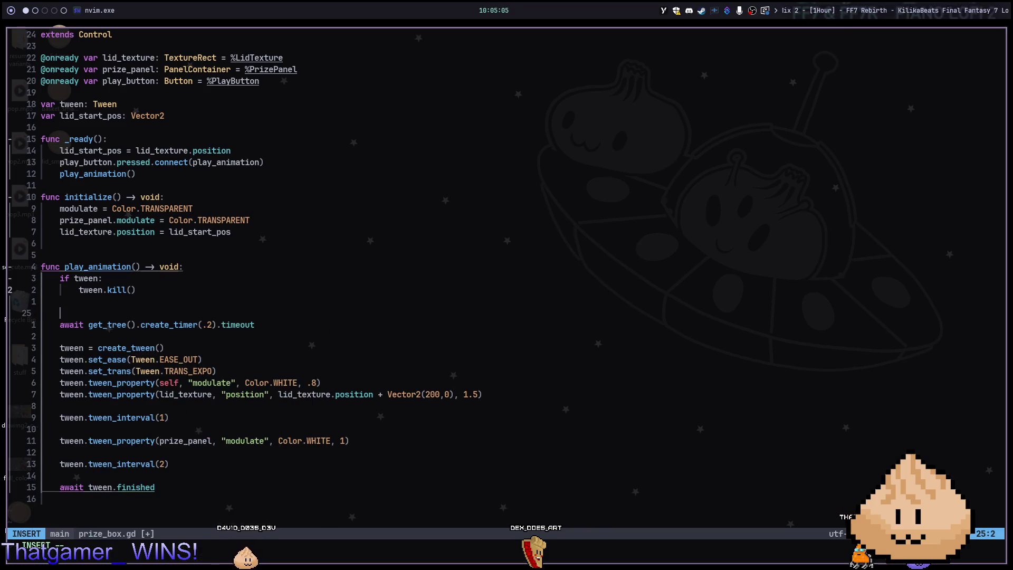
type("init")
key("Return")
key("Escape")
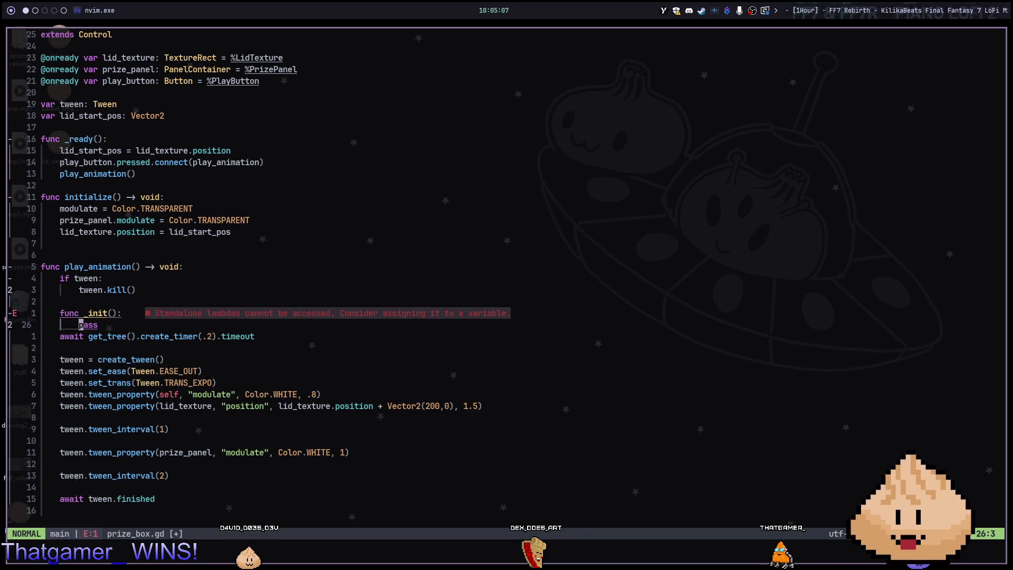
type("uoinitia")
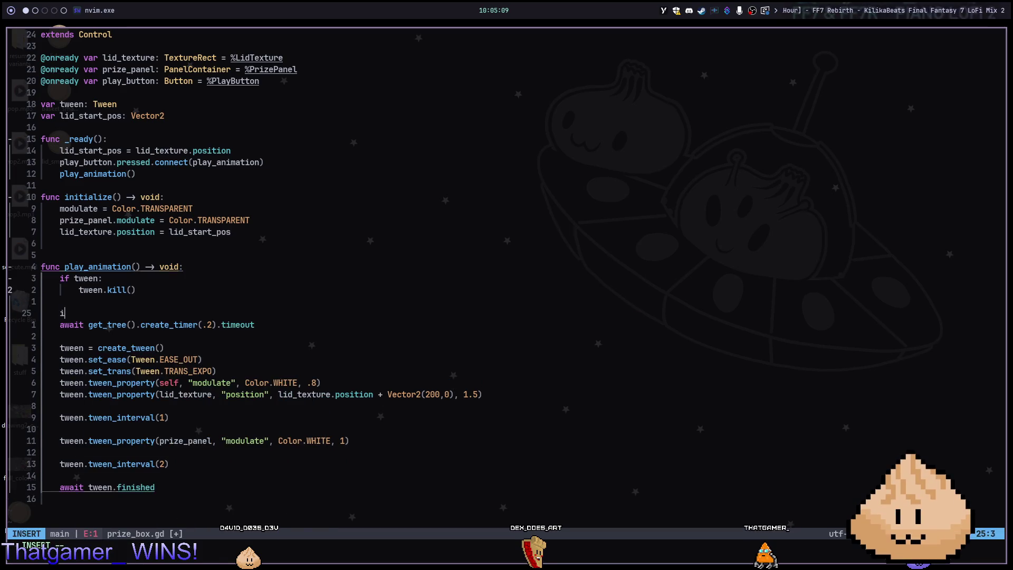
type("lize(")
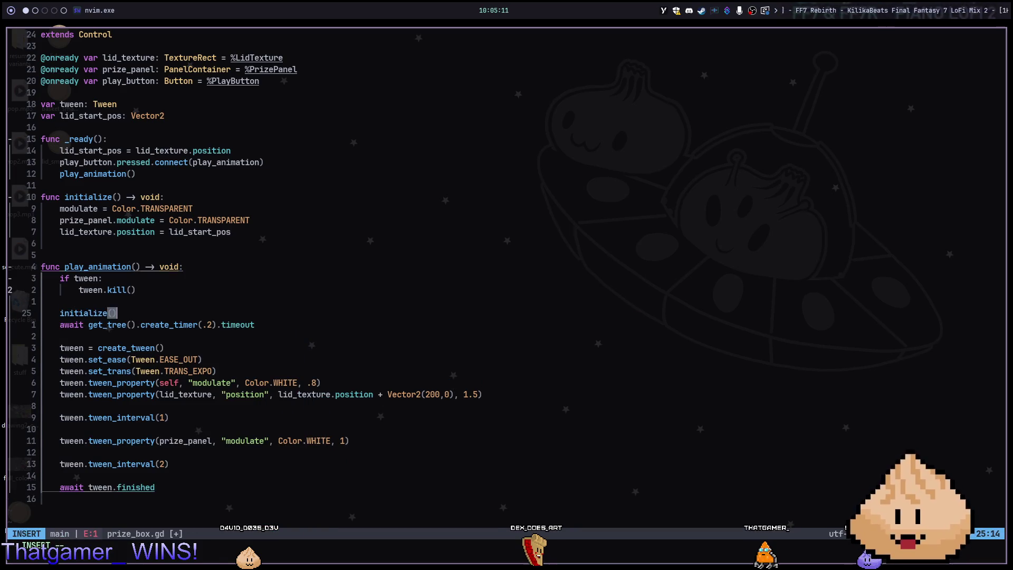
key("Escape")
key("braceleft")
key("braceleft")
key("braceleft")
Rename the function and its call to _initialize and save prize_box.gd.
type("jwi_")
key("Escape")
key("colon")
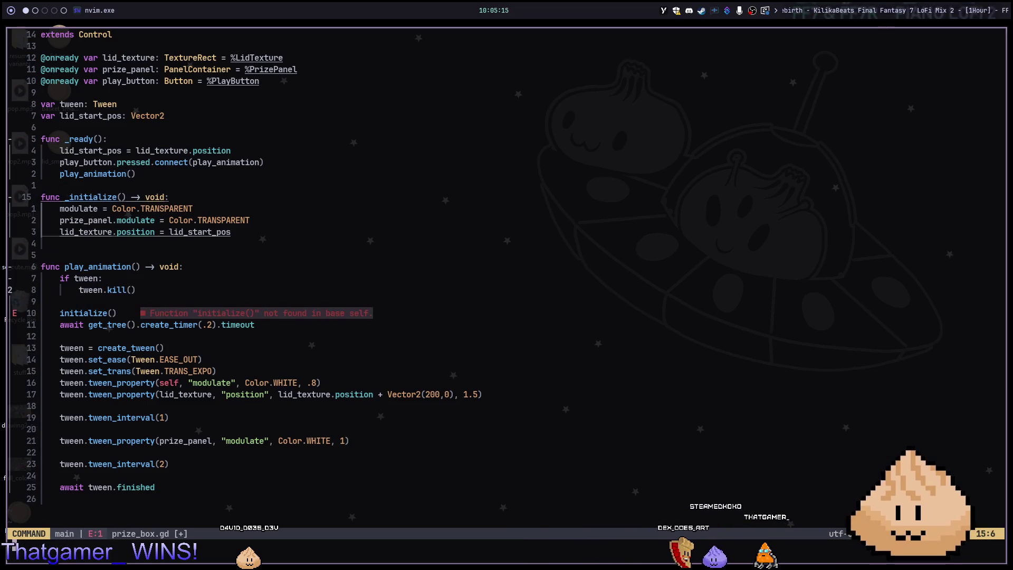
type("w")
key("Return")
key("braceright")
key("braceright")
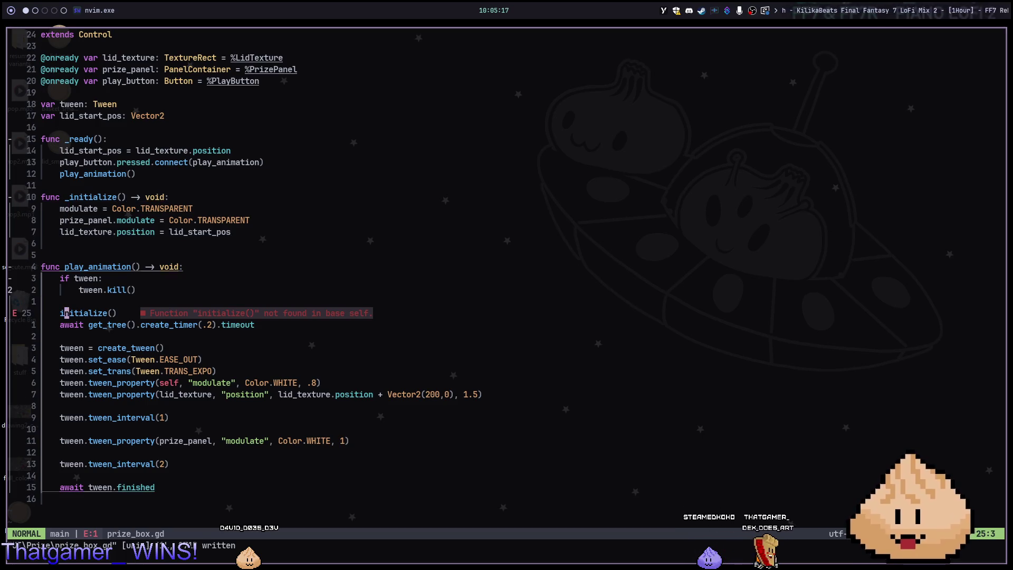
type("_")
key("Escape")
type(":w")
key("Return")
Remove the play_animation() call from _ready and run the scene in Godot.
key("1")
key("2")
key("k")
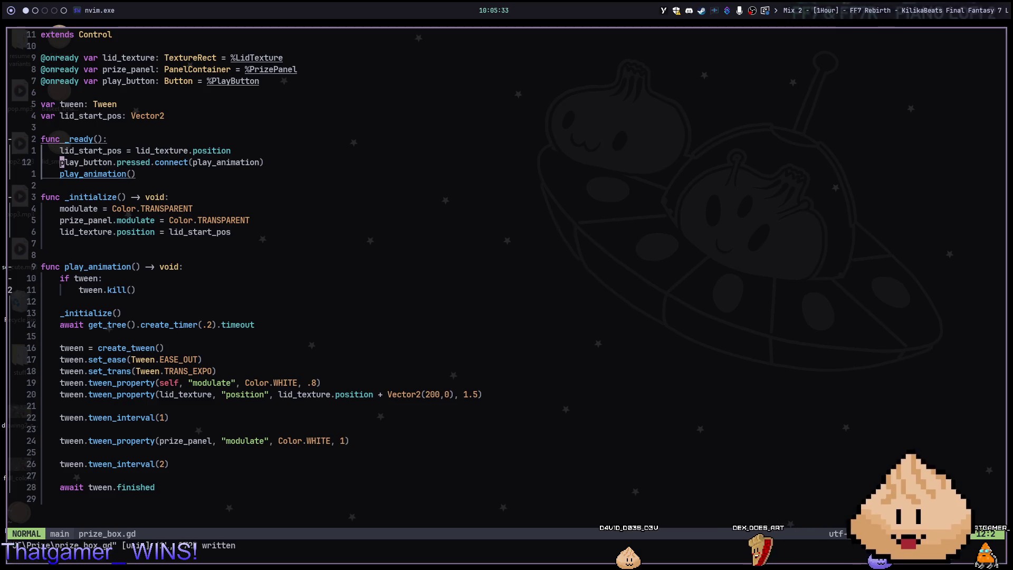
key("d")
key("d")
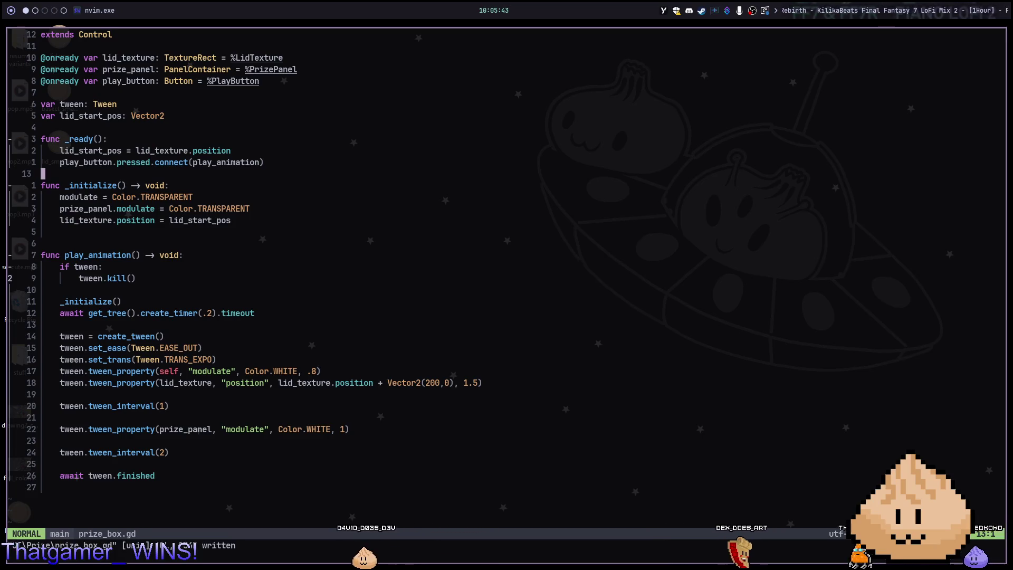
key("alt+Tab")
key("F6")
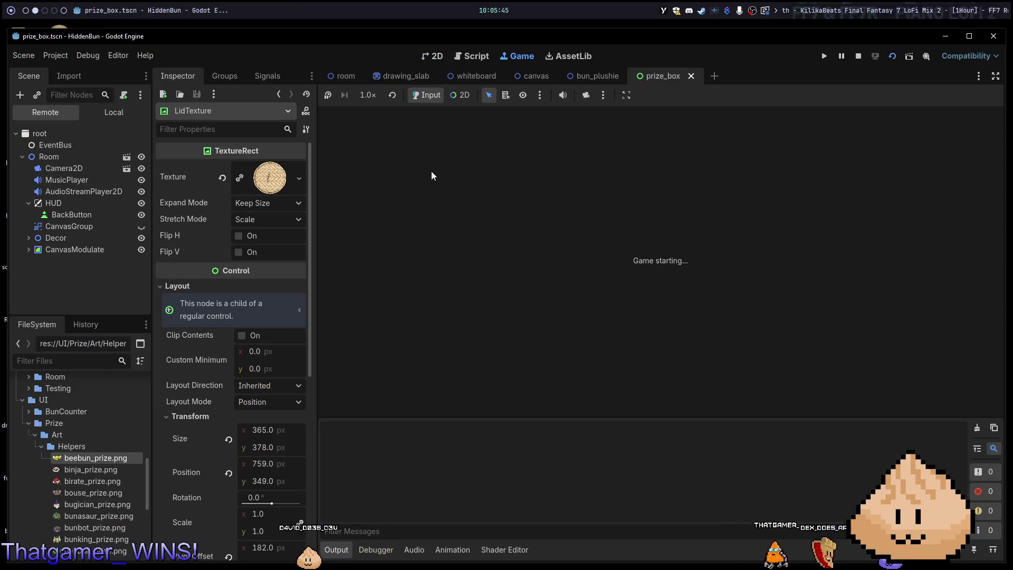
Call _initialize() in _ready, save prize_box.gd, and run the game.
key("alt+Tab")
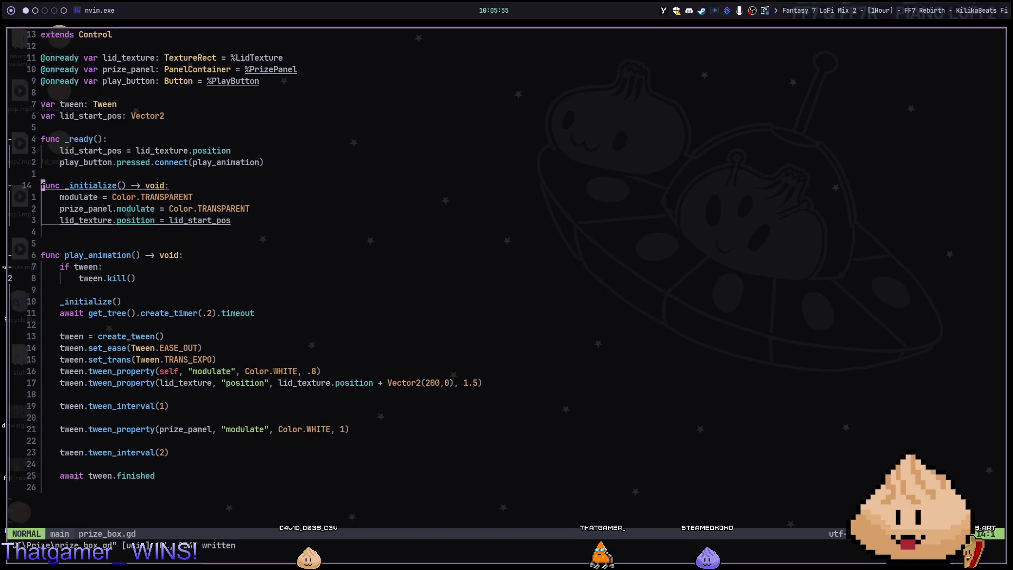
key("k")
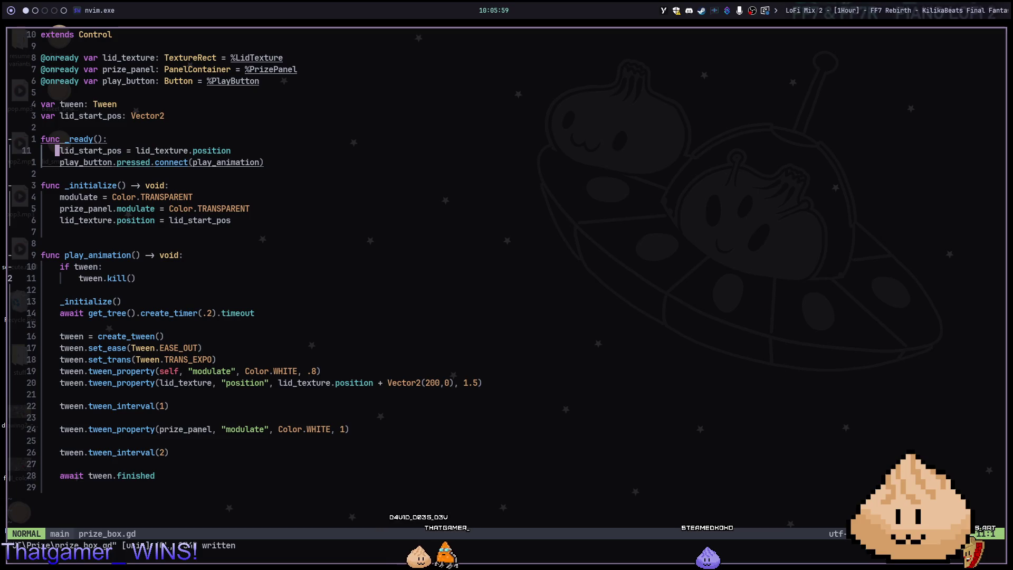
type("o_initialize(")
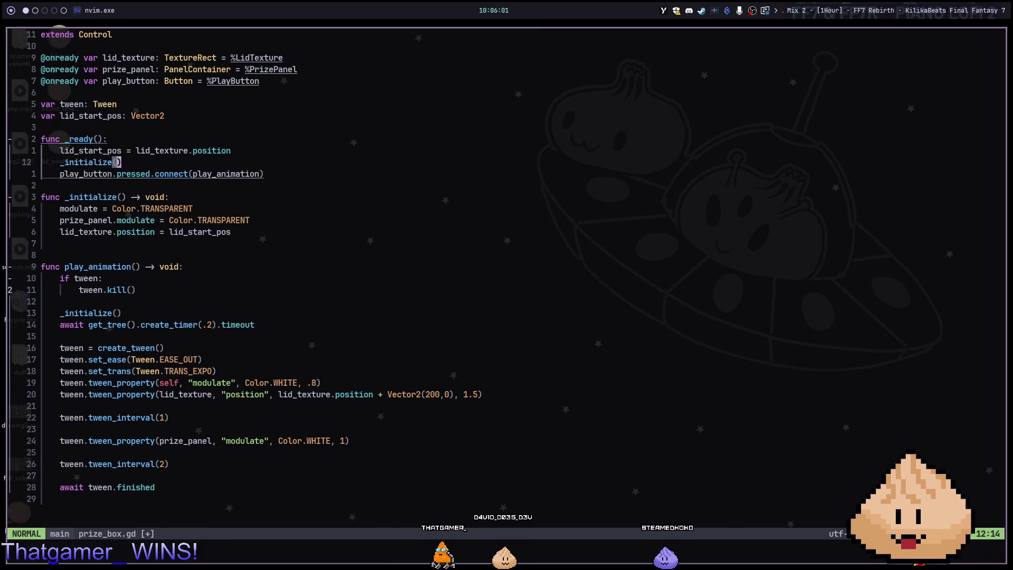
type(":w")
key("Return")
key("super+2")
key("F5")
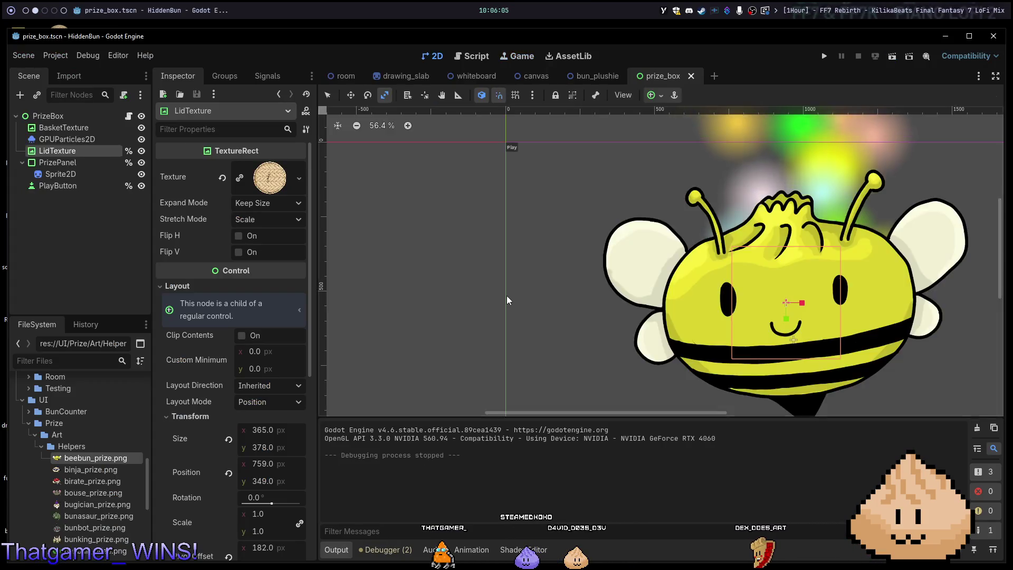
Return to Godot and select the PlayButton node in the prize_box scene.
key("super+1")
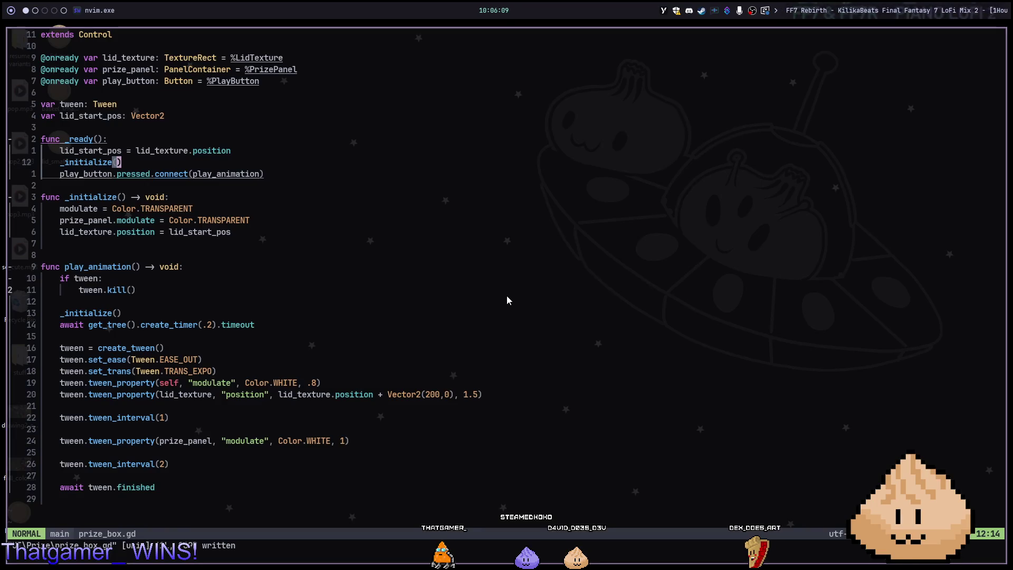
key("super+2")
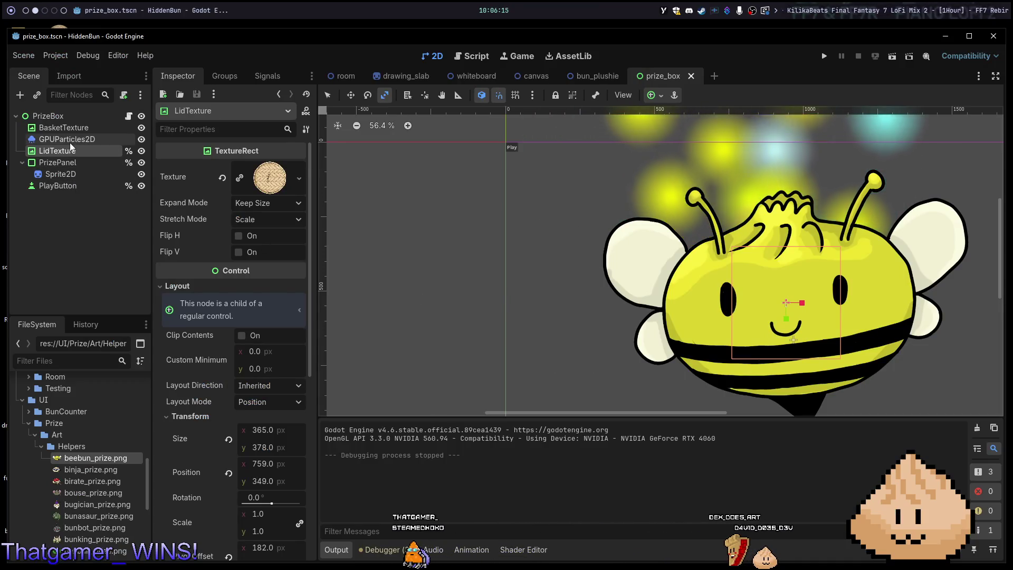
left_click(57, 190)
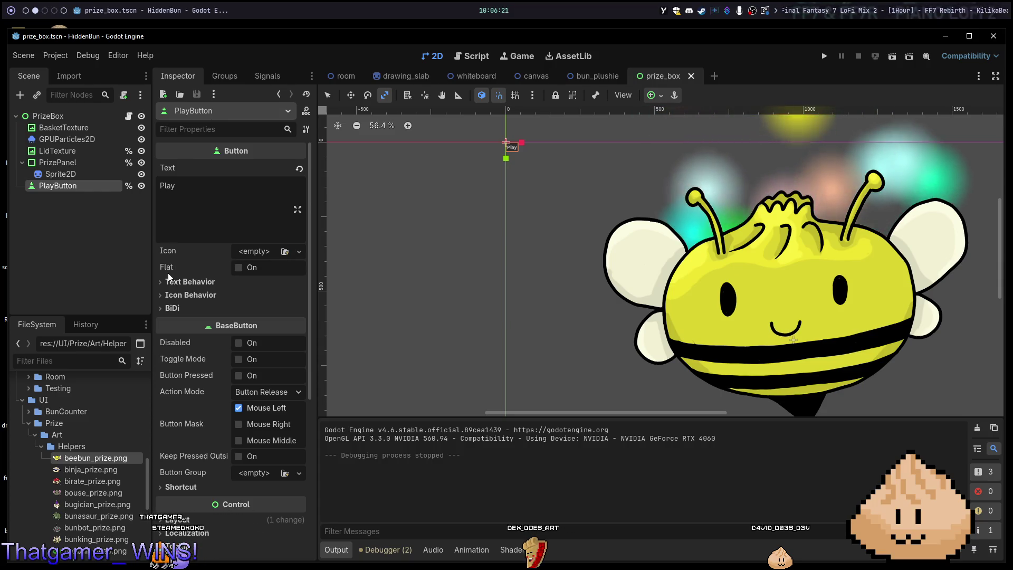
Inspect the PlayButton's layout properties and the PrizeBox root's properties.
scroll(231, 374, "down", 4)
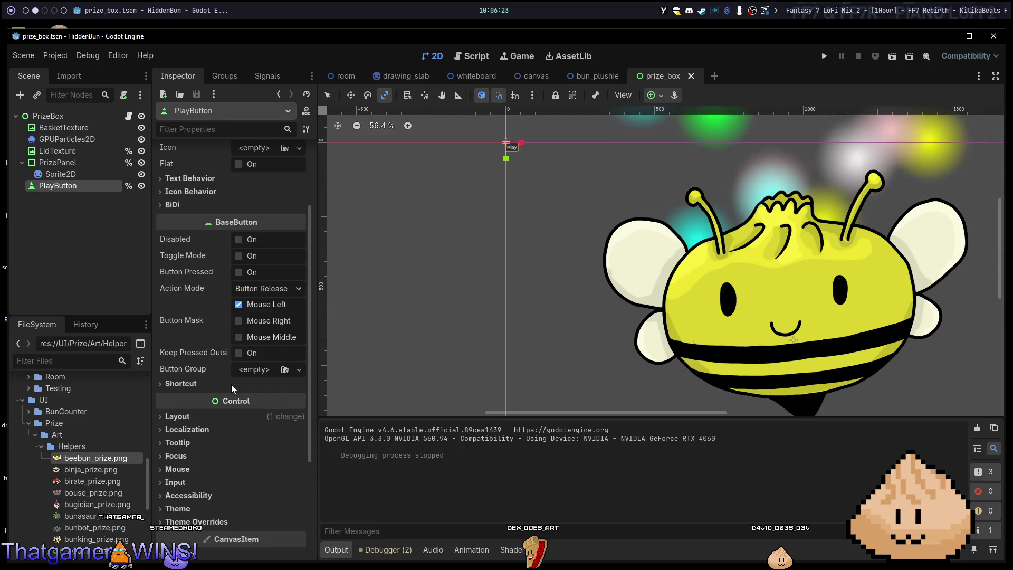
mouse_move(221, 351)
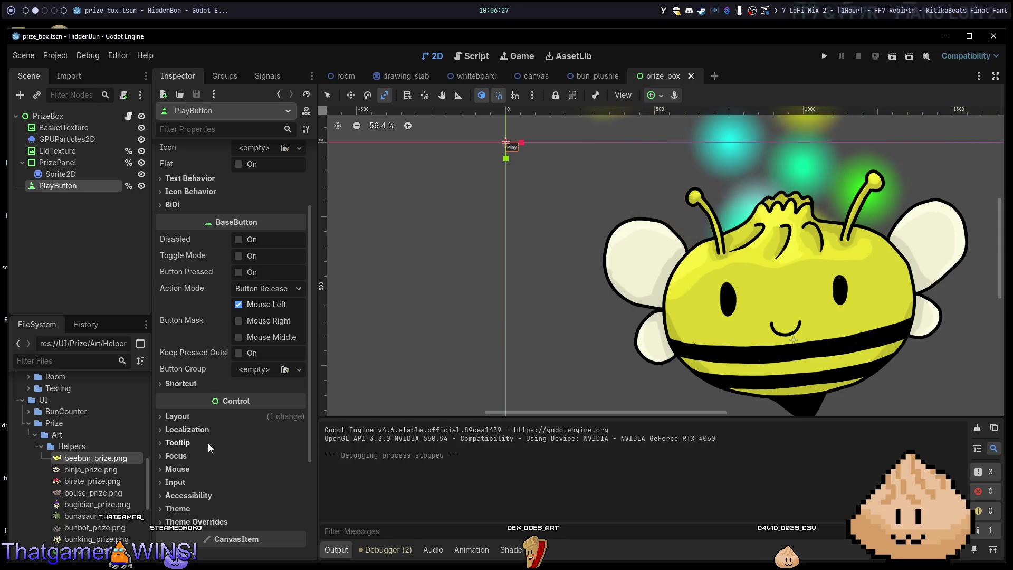
scroll(221, 435, "down", 4)
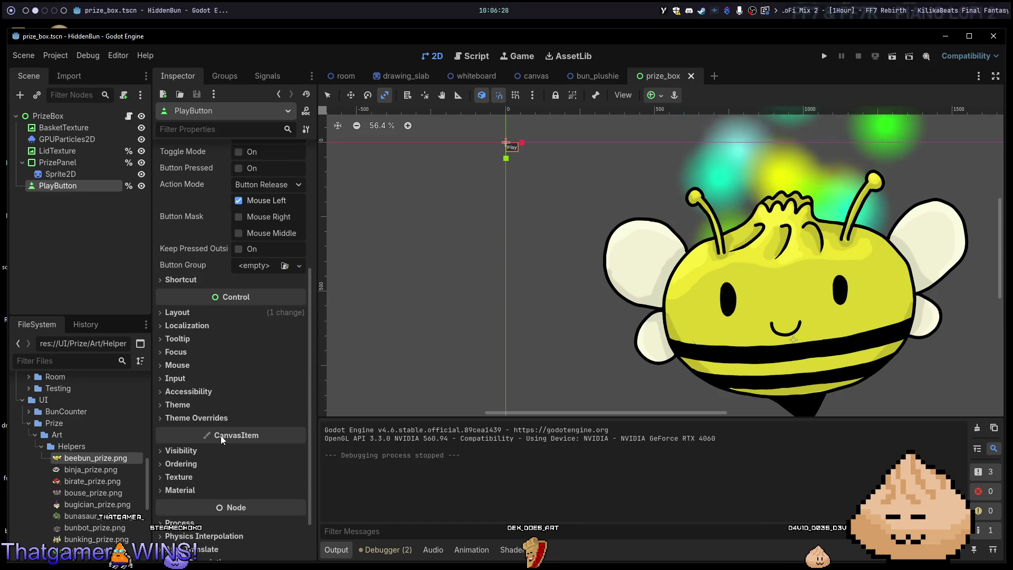
left_click(191, 314)
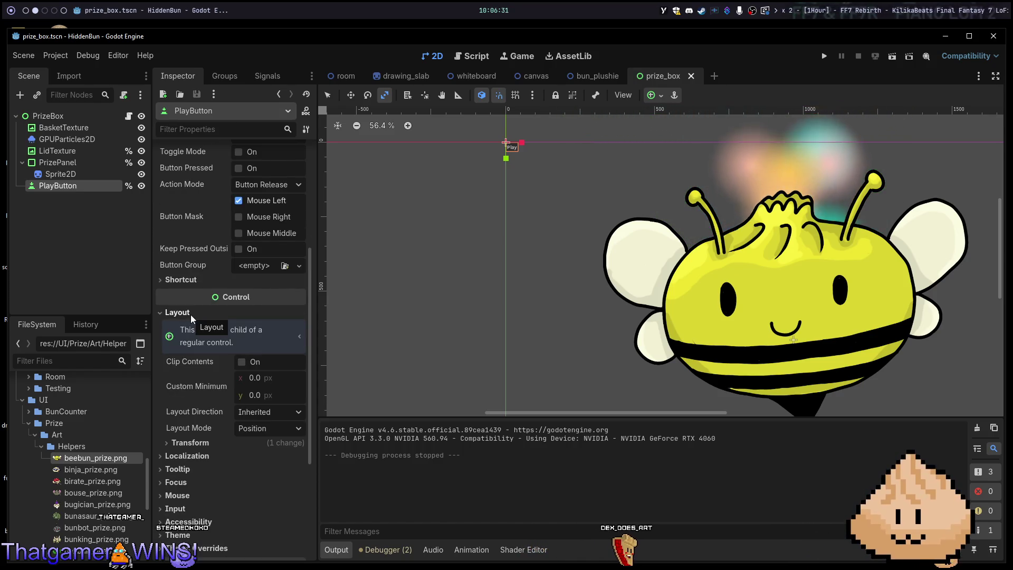
left_click(191, 315)
scroll(202, 347, "up", 8)
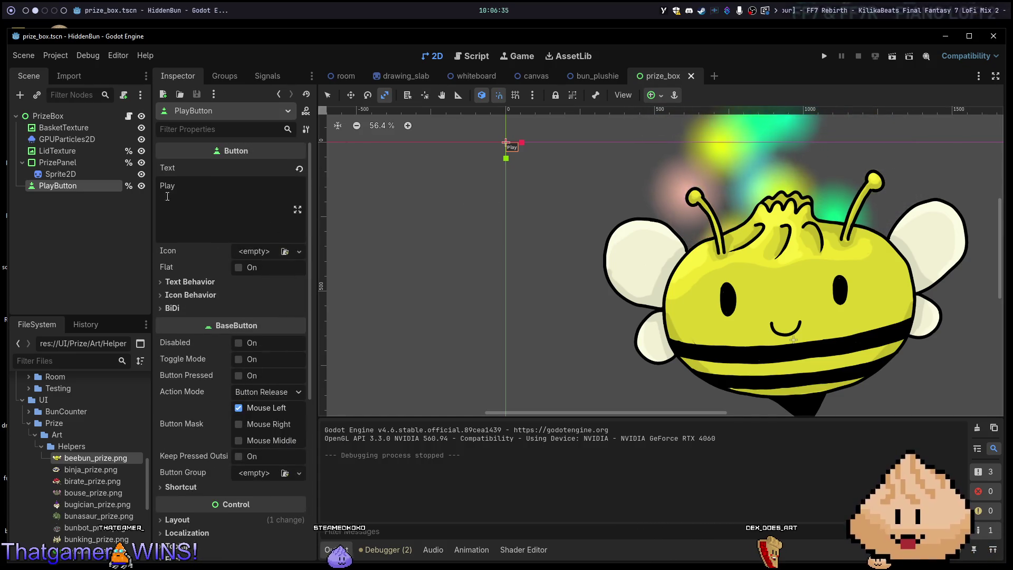
left_click(56, 117)
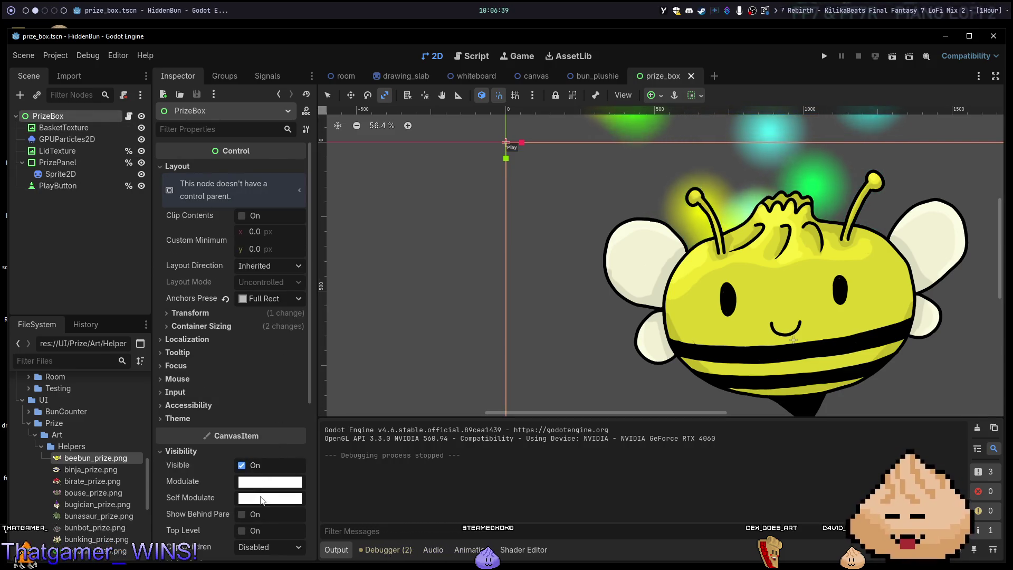
Turn on Top Level in PlayButton's Visibility properties and run the prize_box scene.
left_click(53, 186)
scroll(249, 380, "down", 5)
left_click(232, 397)
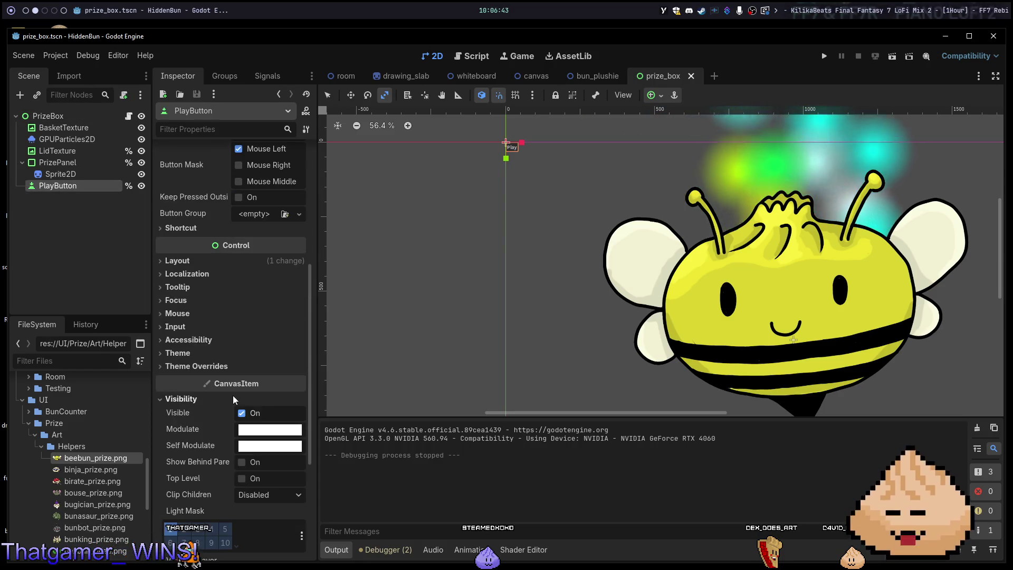
left_click(246, 477)
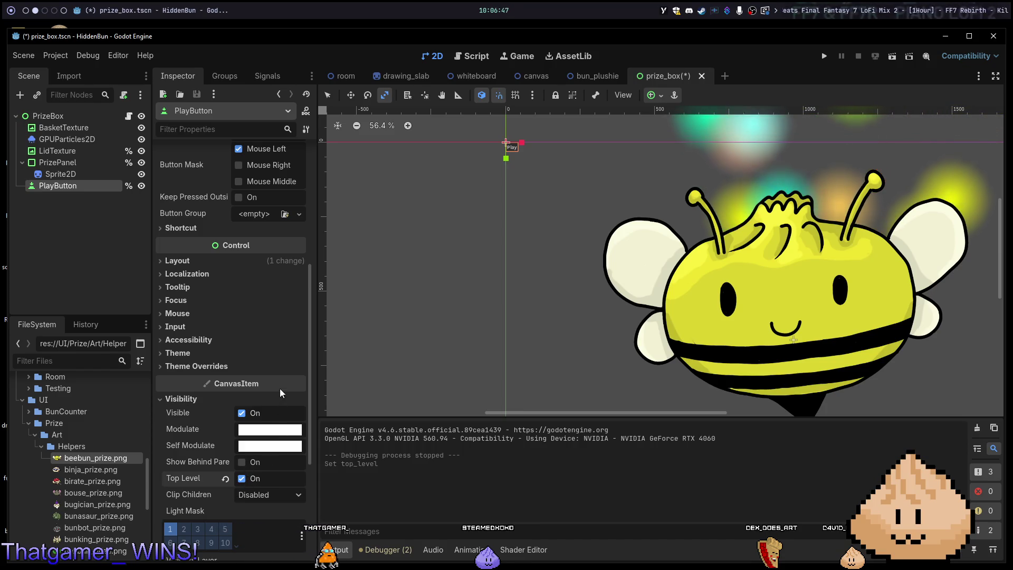
key("F6")
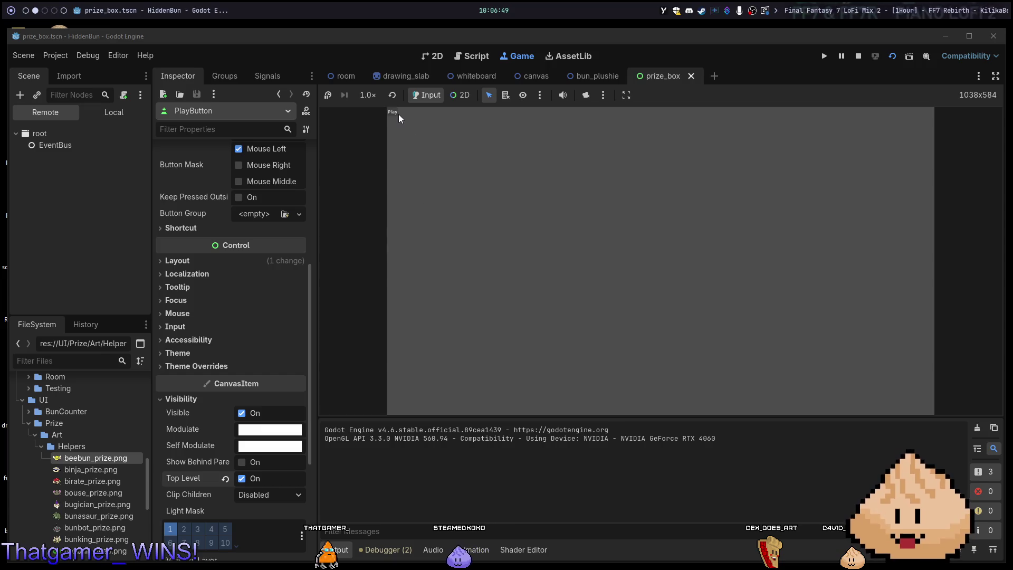
Play-test the prize box animation, replaying it and rerunning the prize box scene.
left_click(398, 114)
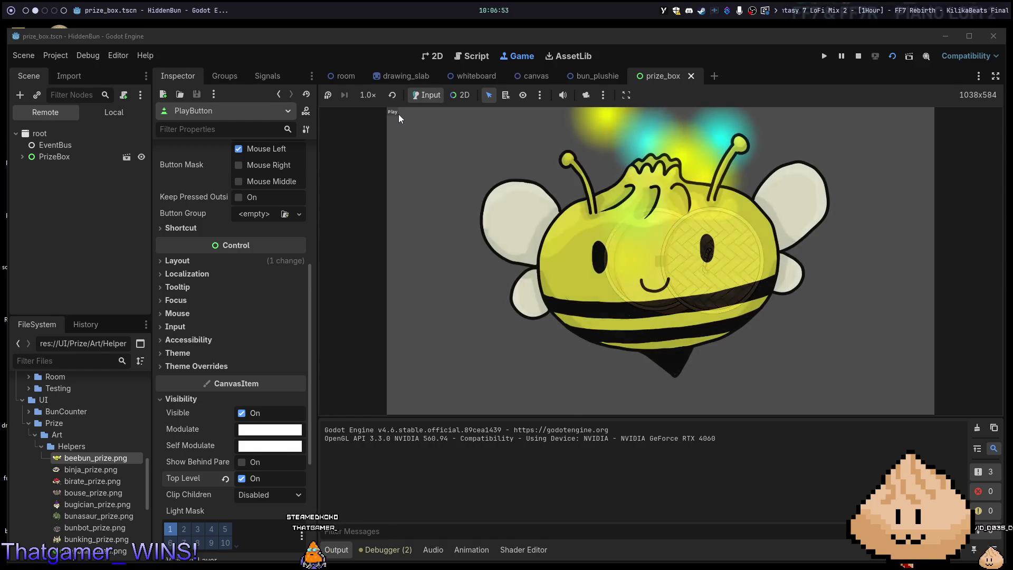
left_click(398, 114)
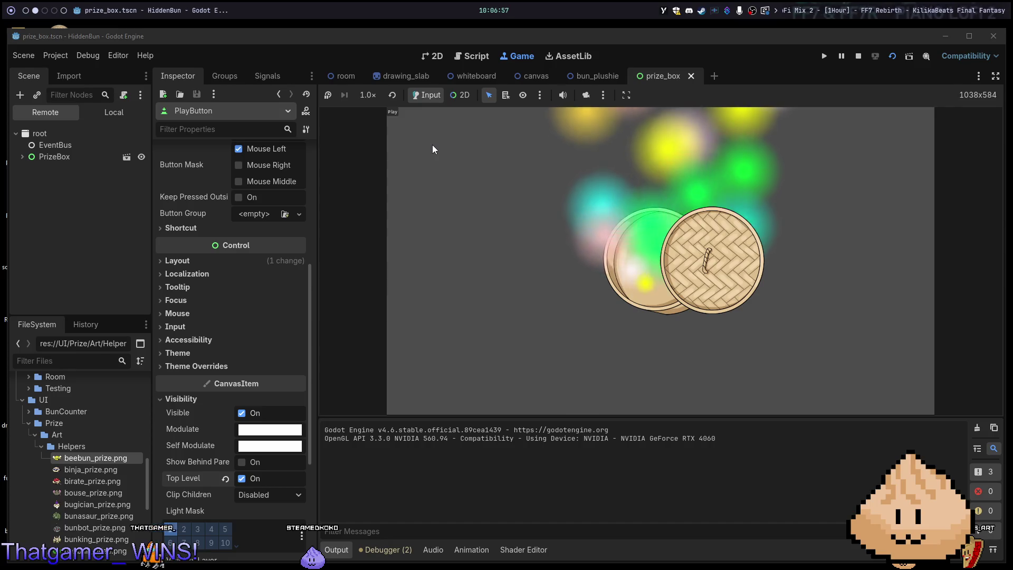
key("F8")
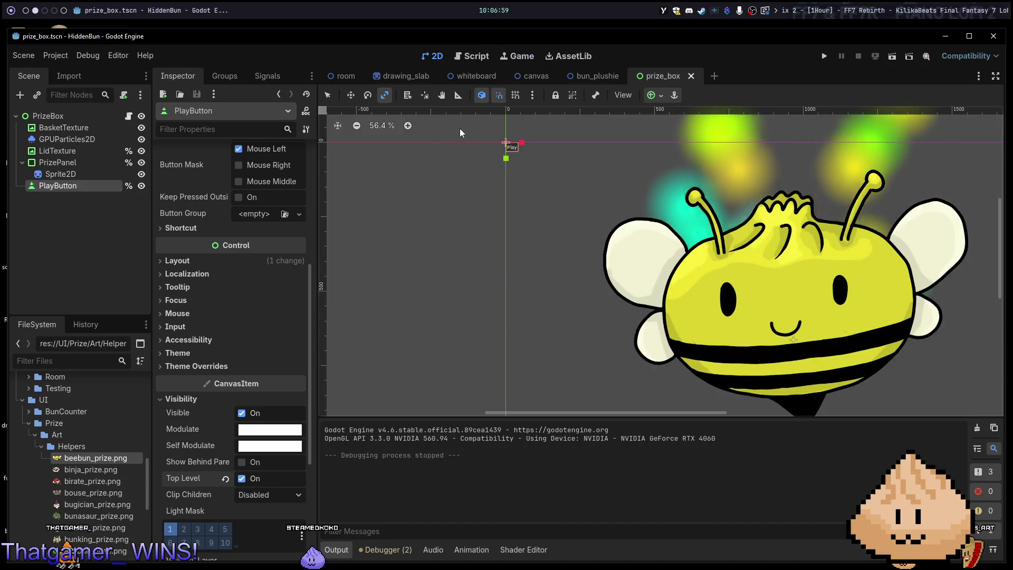
key("F6")
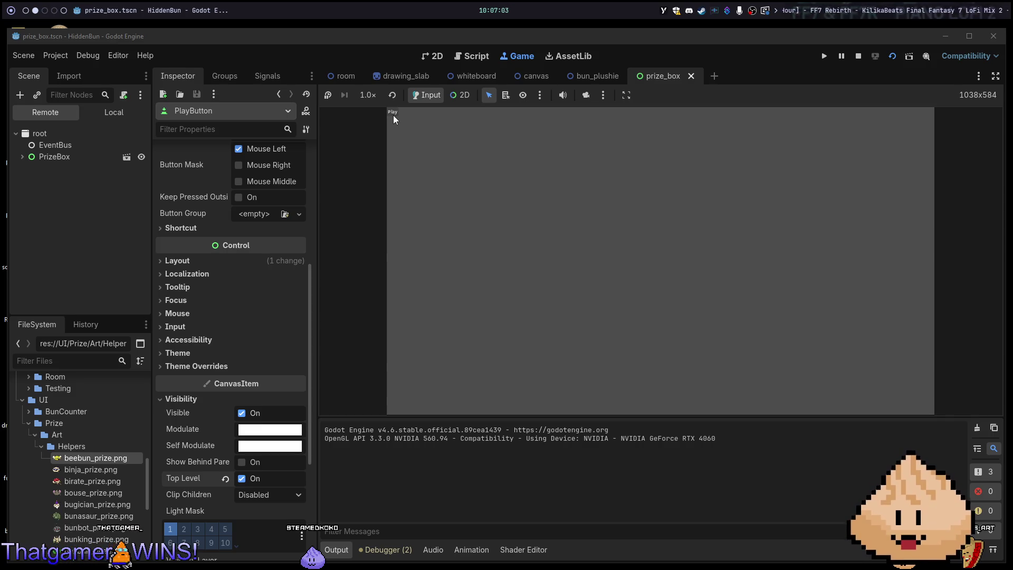
left_click(392, 112)
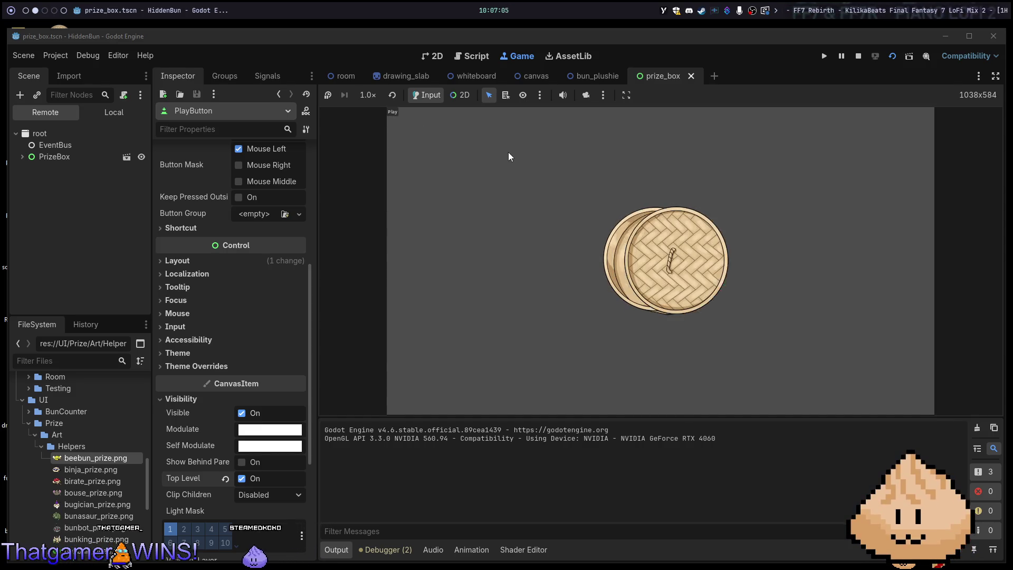
key("F8")
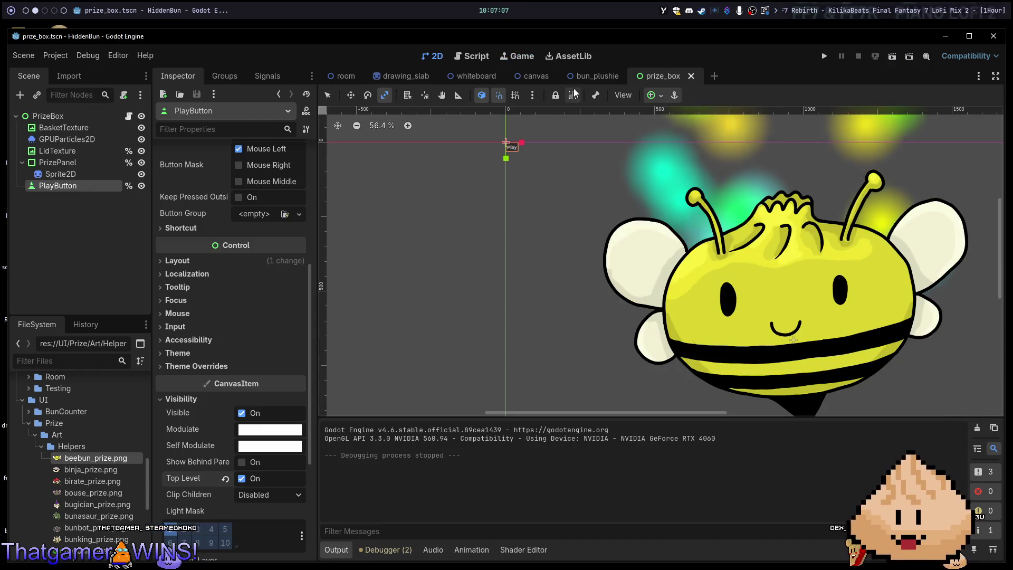
Run the room scene, find Scoopy to finish the drawing, return to the room, and switch to Neovim.
left_click(337, 74)
key("F6")
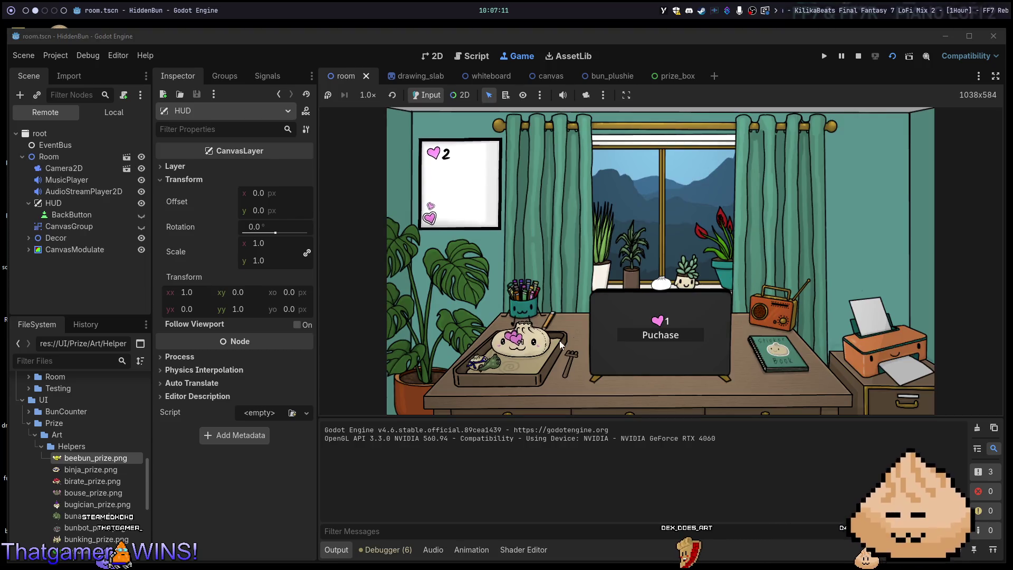
left_click(664, 337)
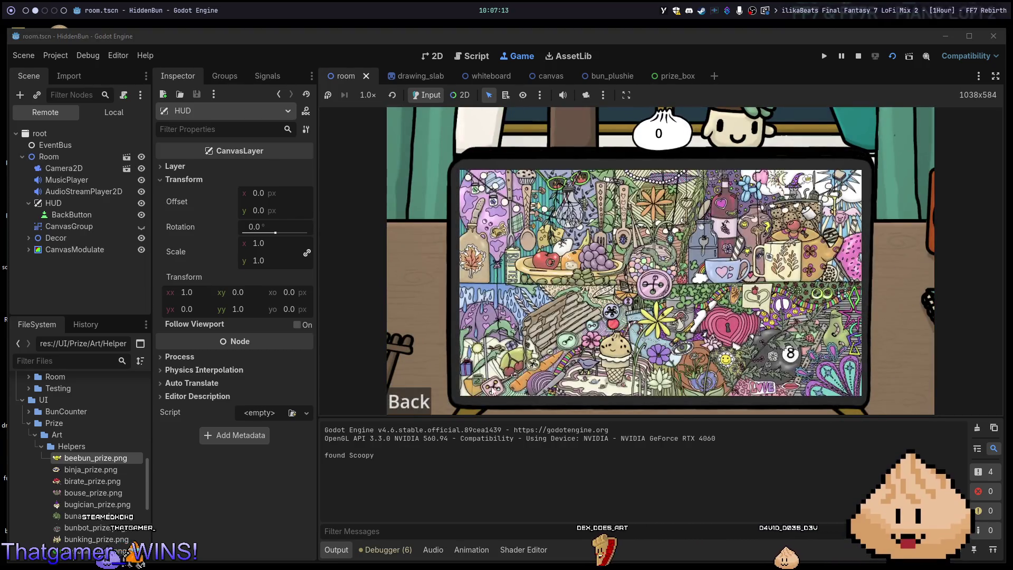
left_click(415, 404)
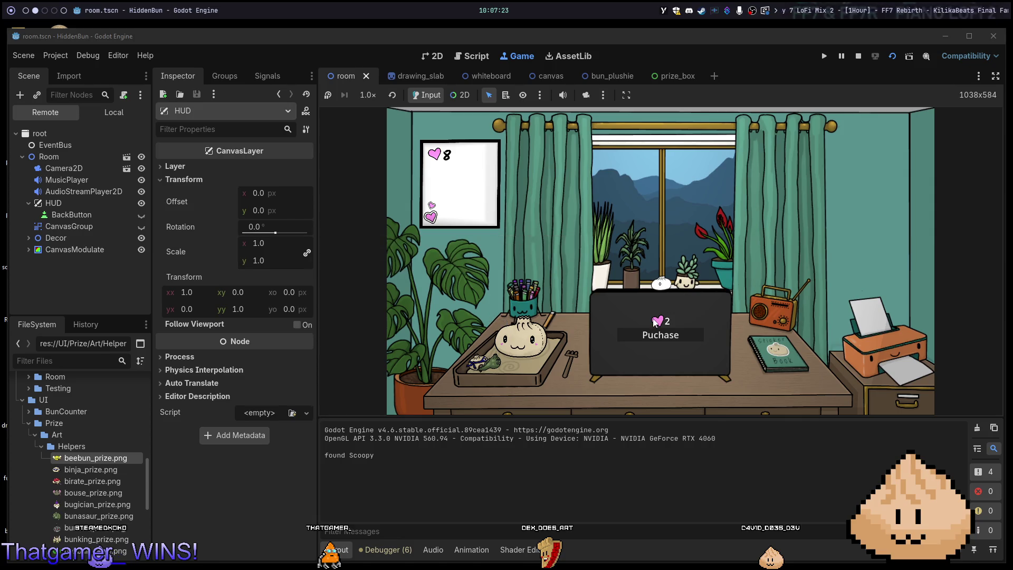
key("alt+1")
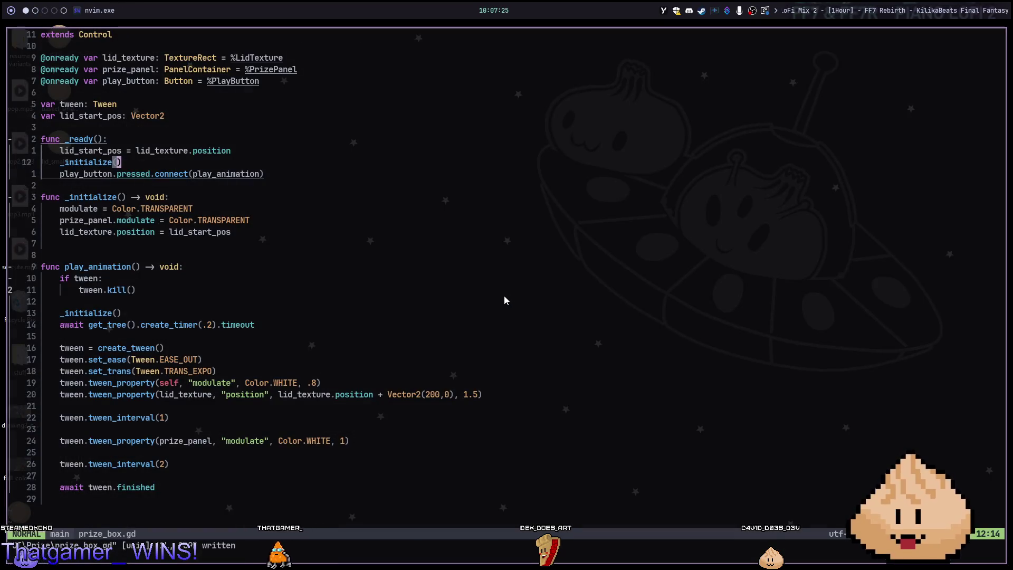
Open room.gd through the Telescope file finder.
key("space")
key("f")
key("f")
type("room")
key("Return")
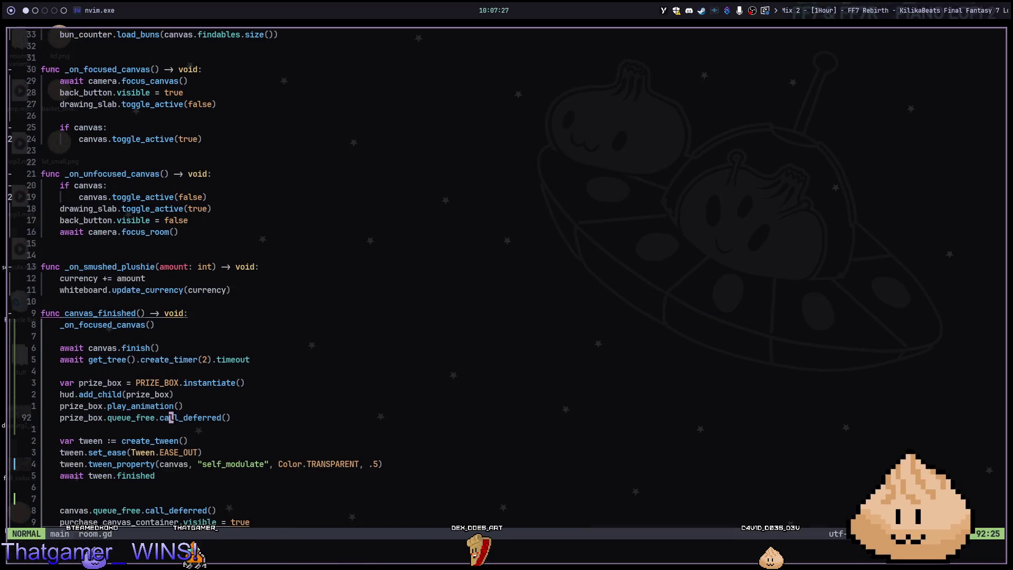
Add a blank line above PRIZE_BOX, put await before prize_box.play_animation(), and rerun the game.
key("k")
key("k")
key("k")
key("O")
key("Escape")
key("j")
key("j")
key("$")
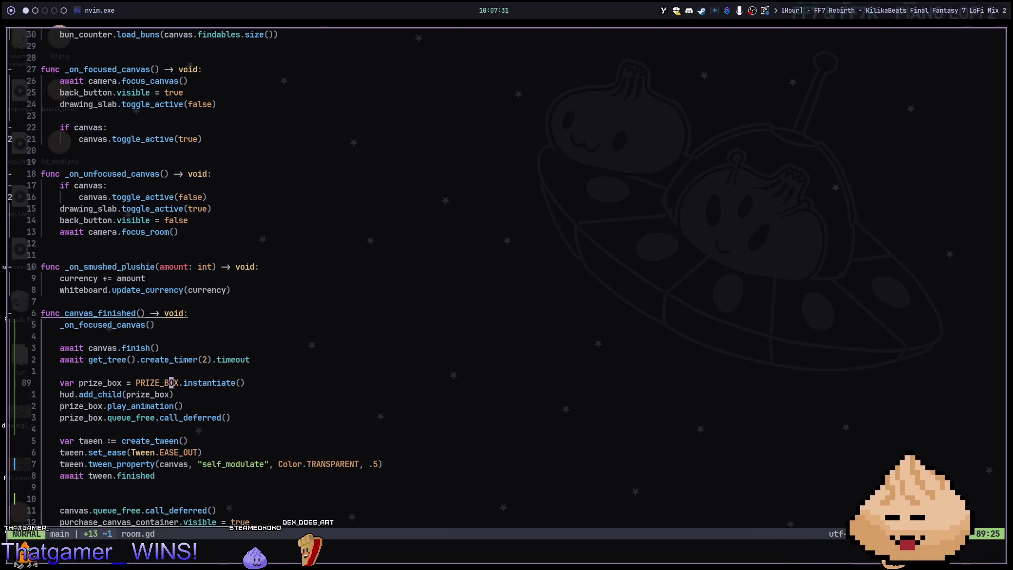
type("kI")
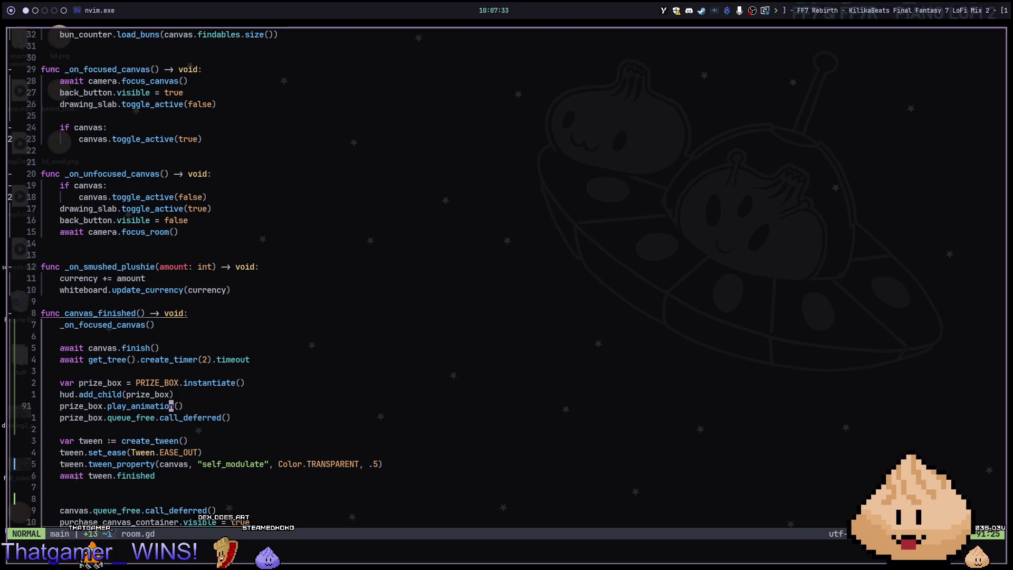
type("wait")
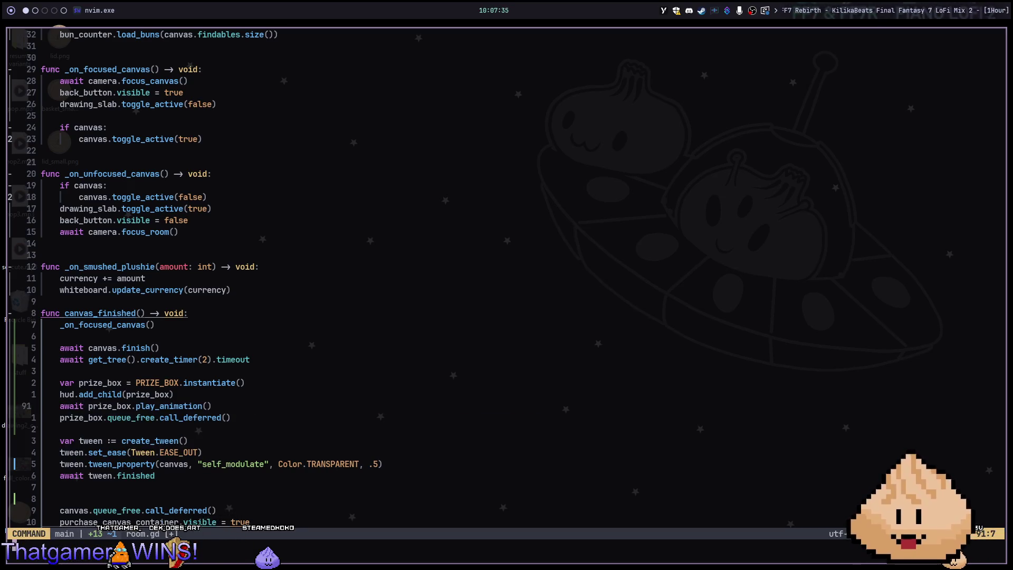
key("super+2")
key("F5")
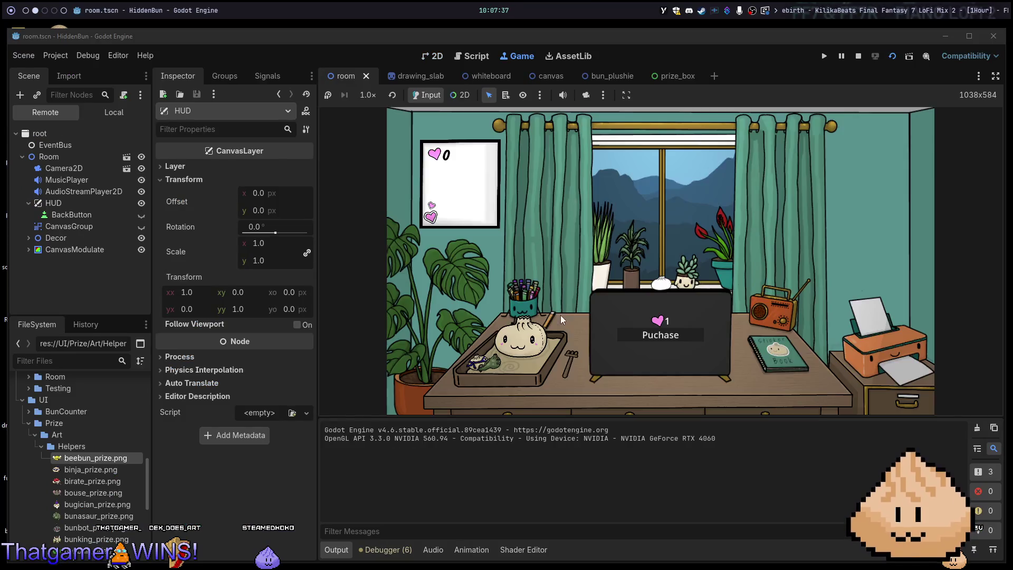
Collect hearts, finish the laptop drawing by finding Scoopy, dismiss the bee prize, and return to the room.
left_click(547, 339)
left_click(655, 300)
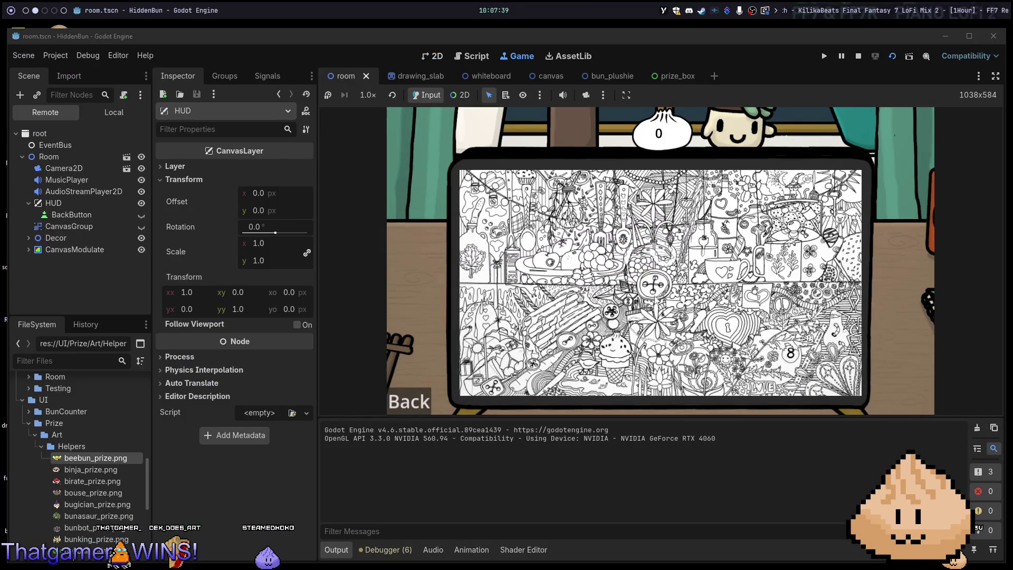
left_click(592, 346)
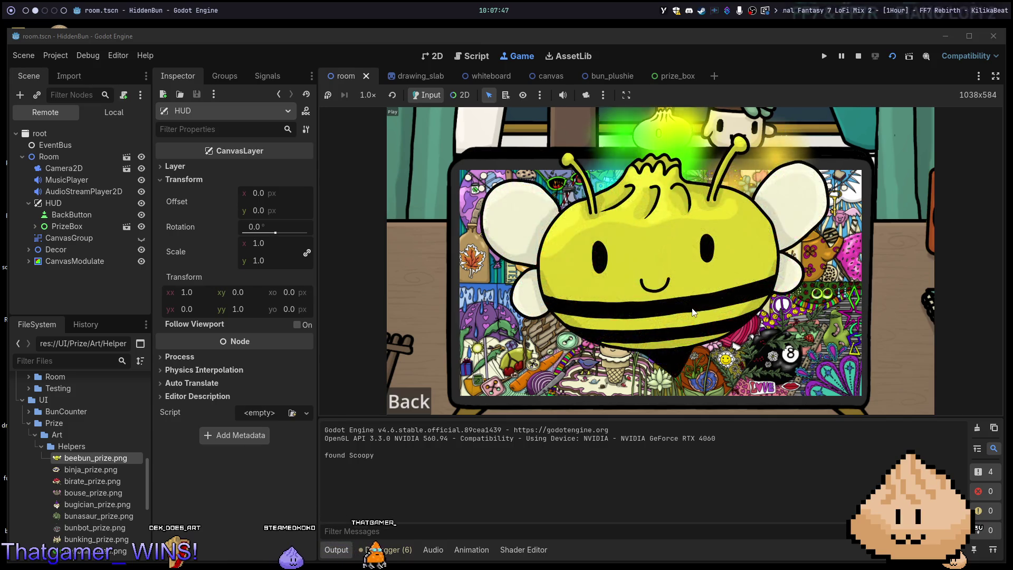
left_click(663, 318)
left_click(423, 406)
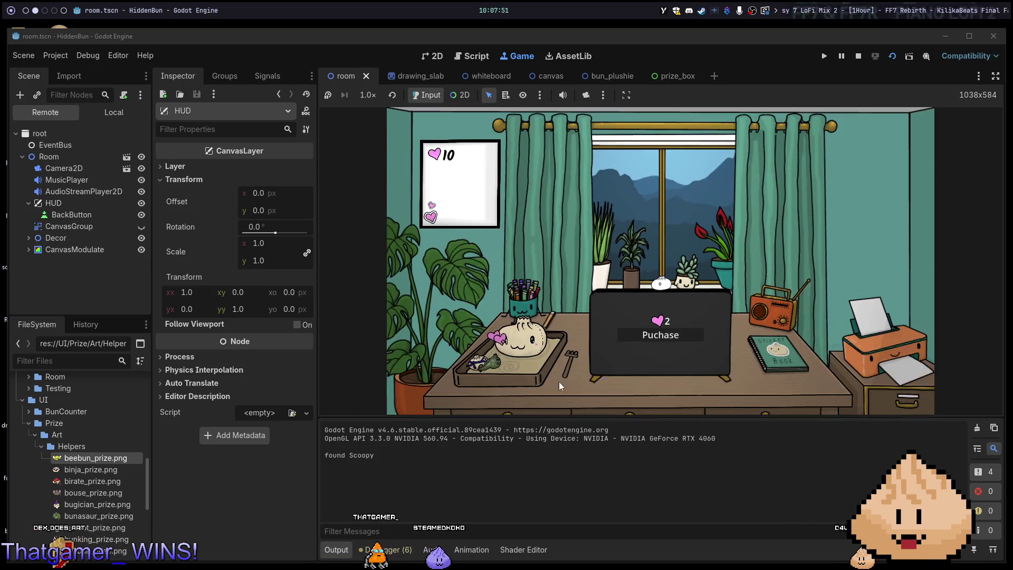
Collect more hearts, buy new drawings, find Scoopy, and dismiss the bee-bun prizes.
left_click(529, 342)
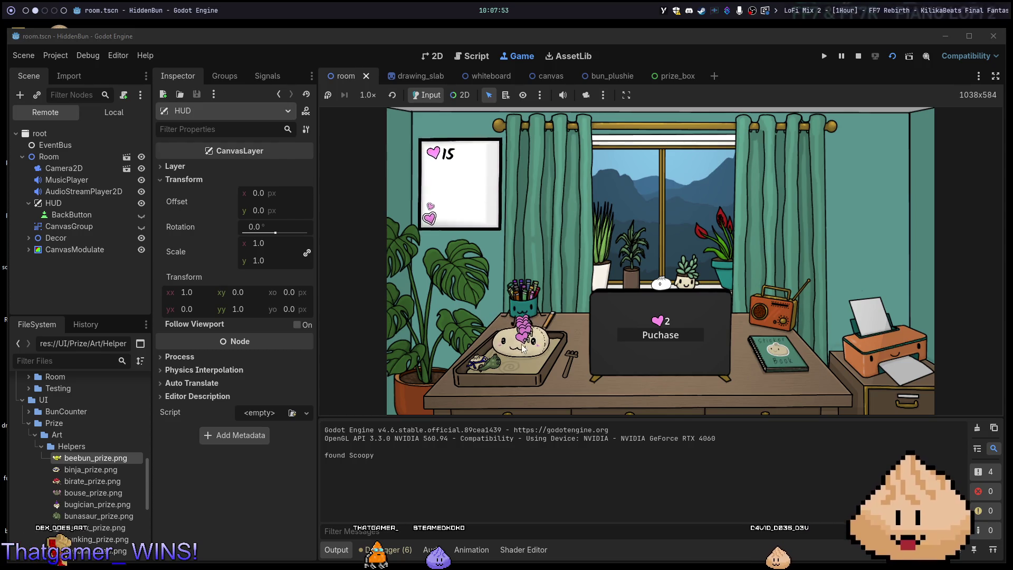
left_click(699, 328)
left_click(681, 300)
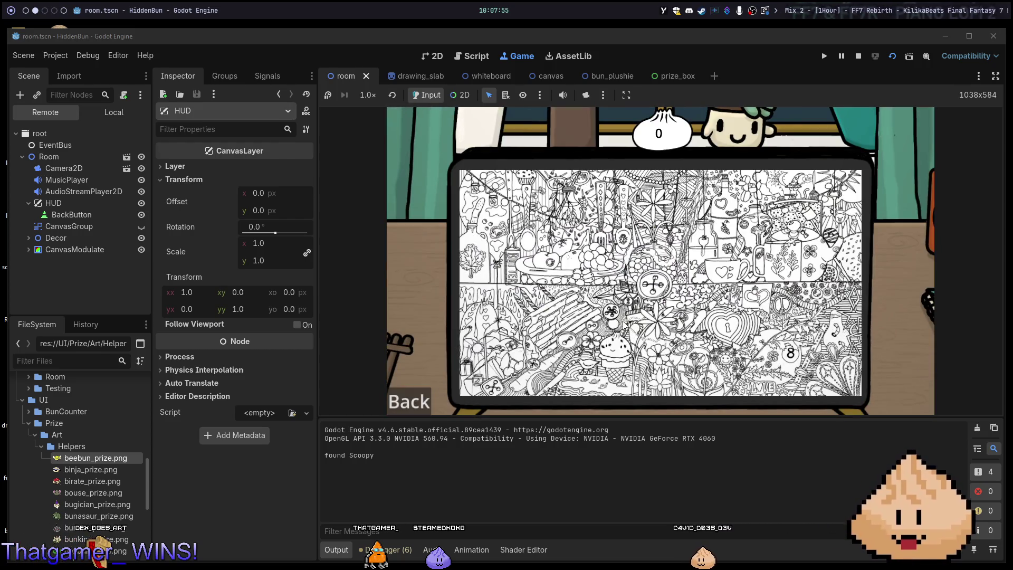
left_click(604, 356)
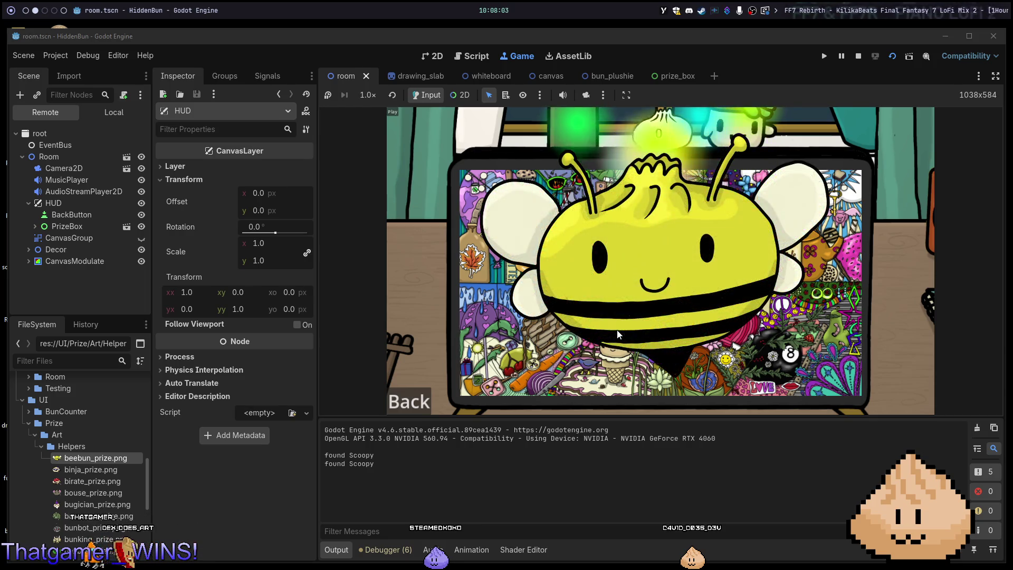
left_click(684, 271)
left_click(684, 274)
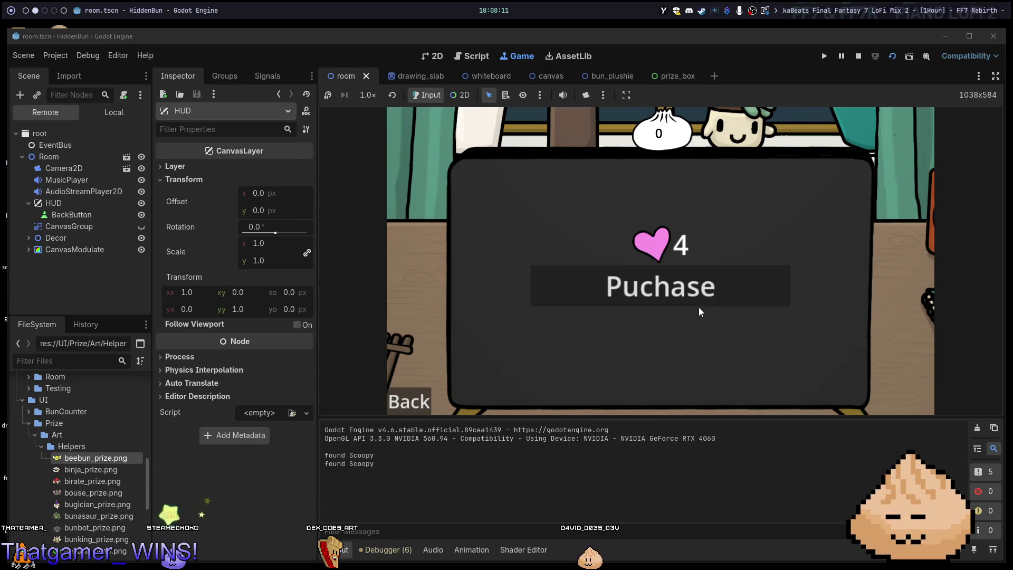
left_click(659, 301)
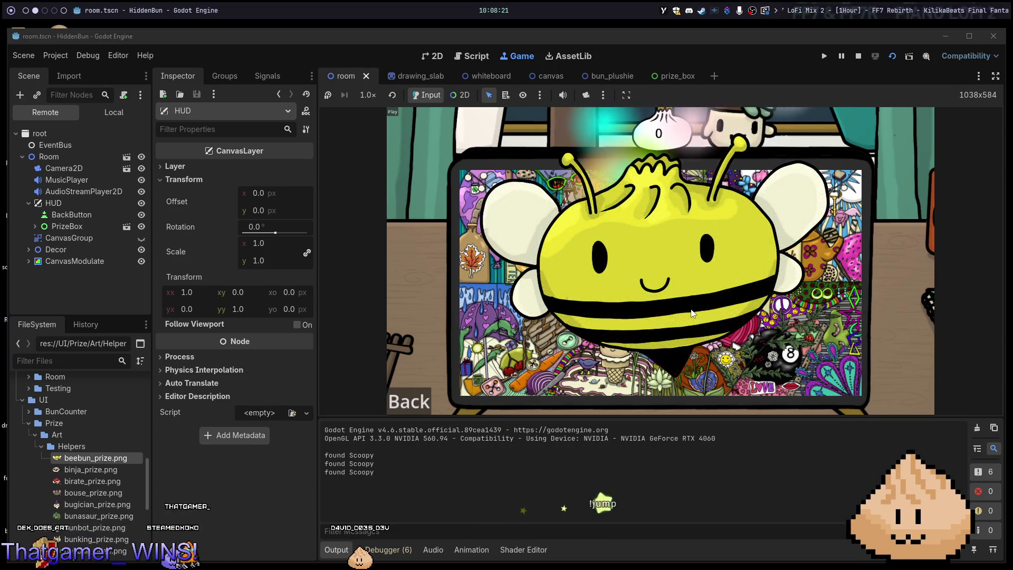
left_click(693, 313)
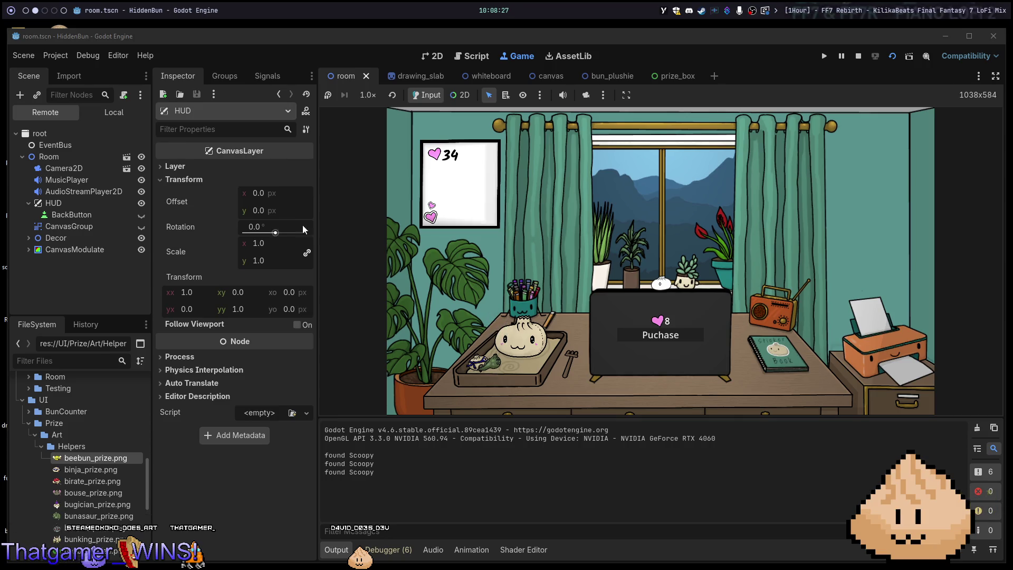
Inspect the HUD and BackButton nodes in the Remote tree, then restart the game with F5.
left_click(87, 207)
right_click(86, 207)
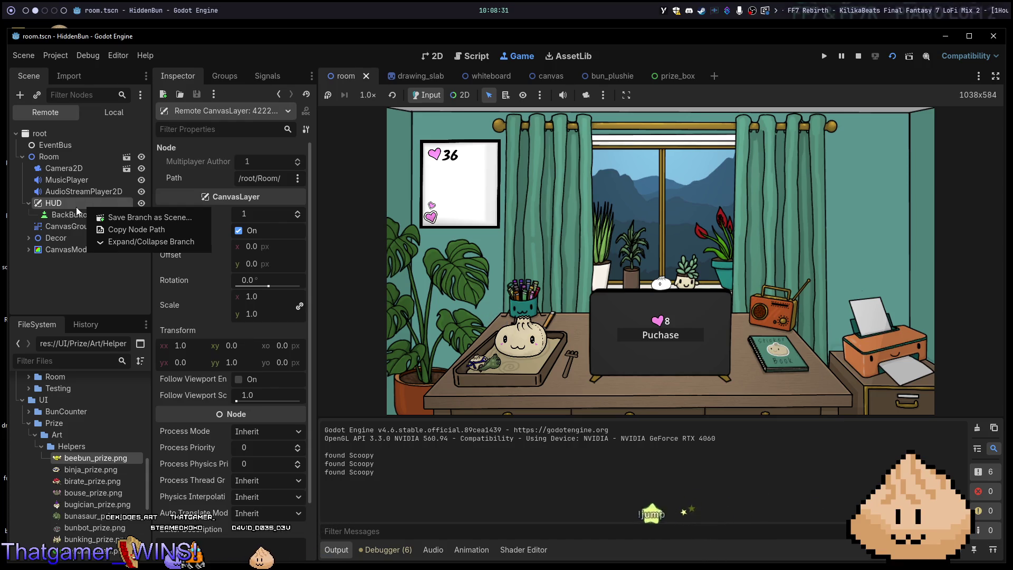
right_click(76, 207)
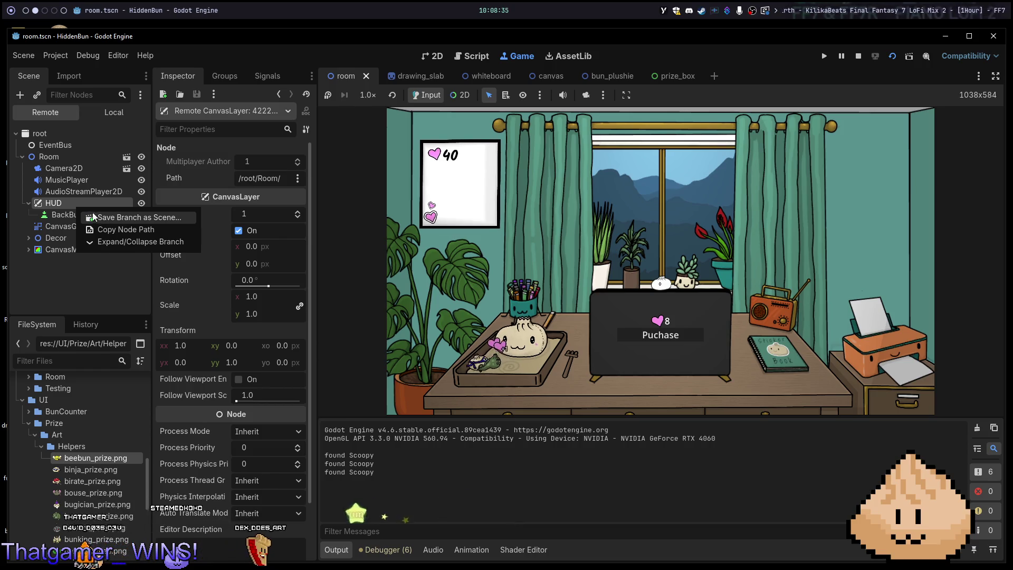
left_click(69, 211)
left_click(70, 211)
left_click(95, 203)
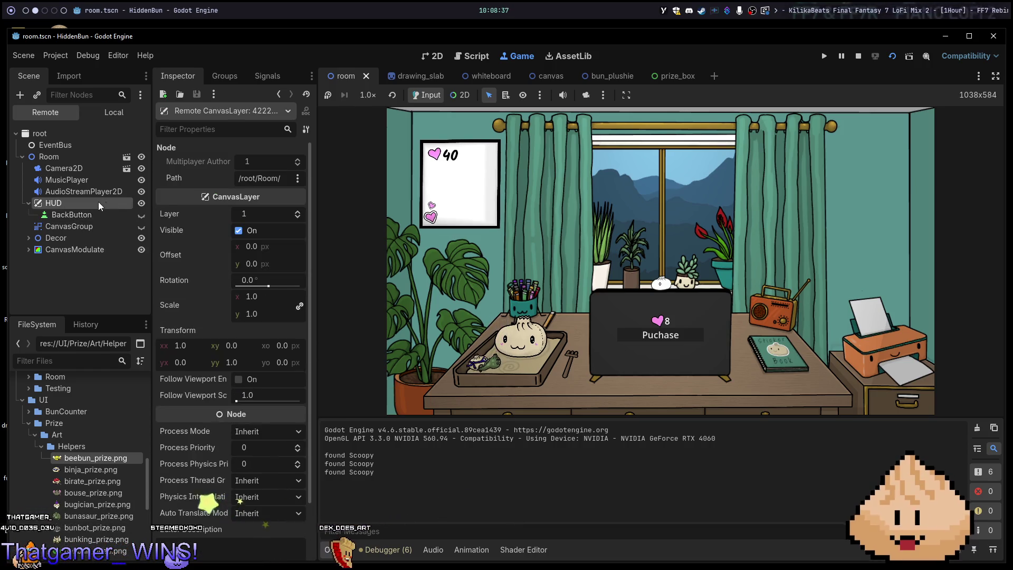
key("F5")
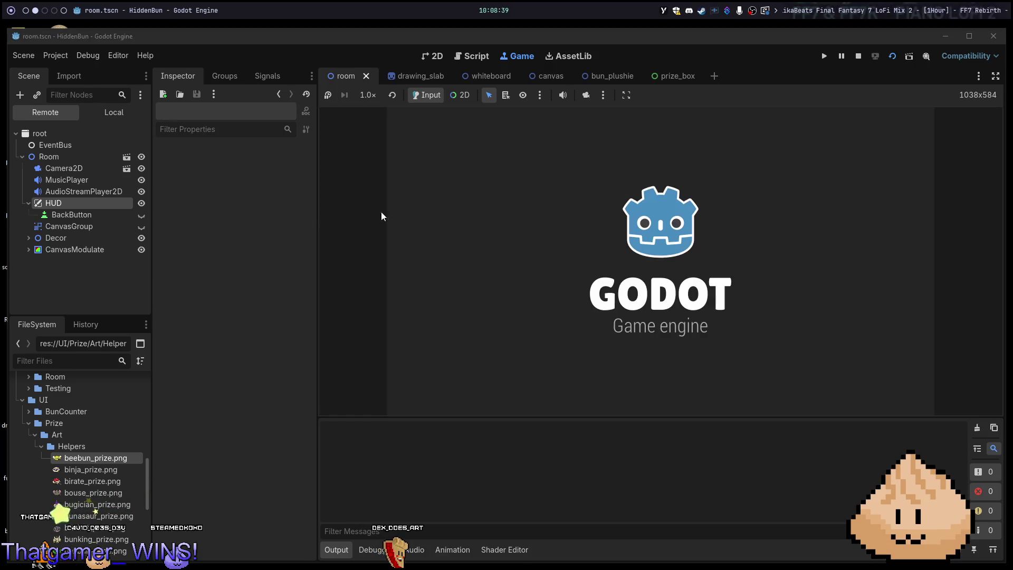
Open the laptop's purchase panel, buy the prize with Puchase, and switch to Neovim.
left_click(679, 326)
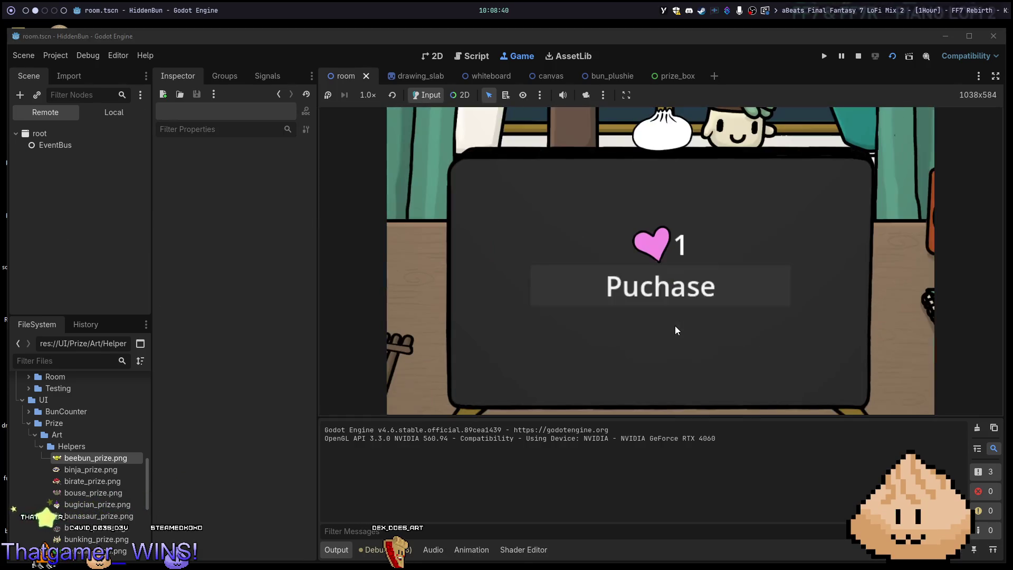
left_click(577, 299)
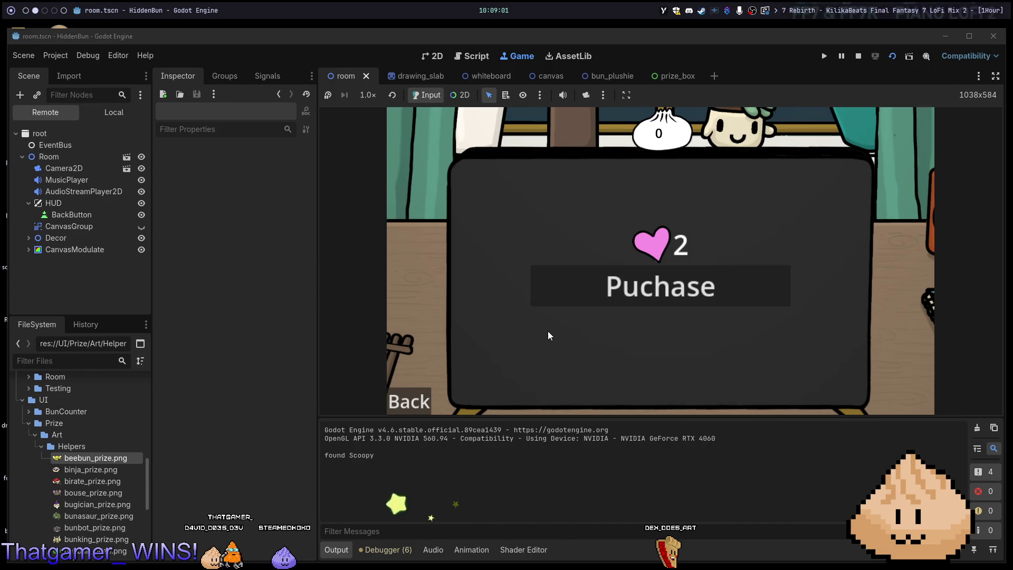
key("alt+1")
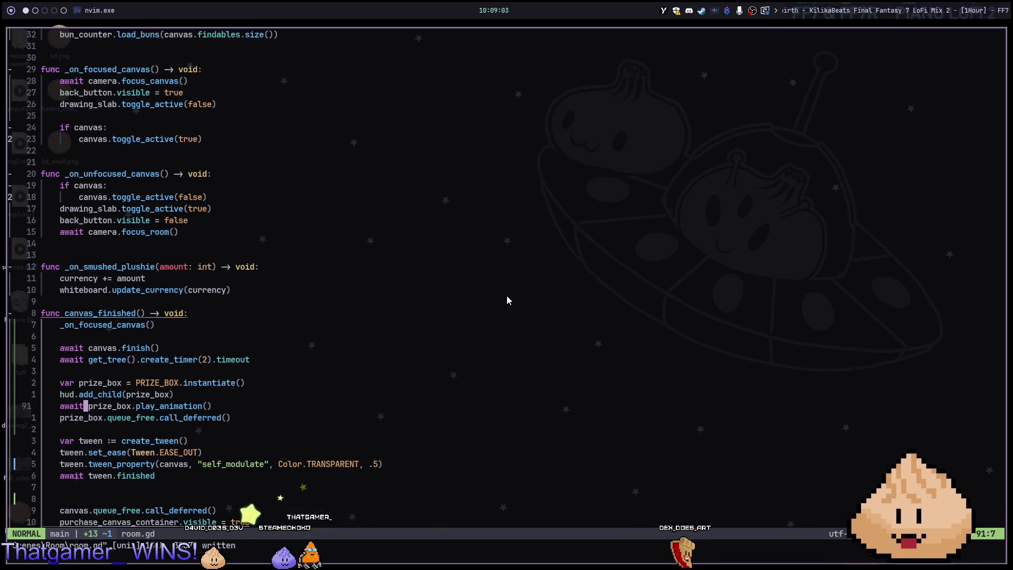
Open prize_box.gd with the Telescope file finder.
key("space")
key("f")
key("f")
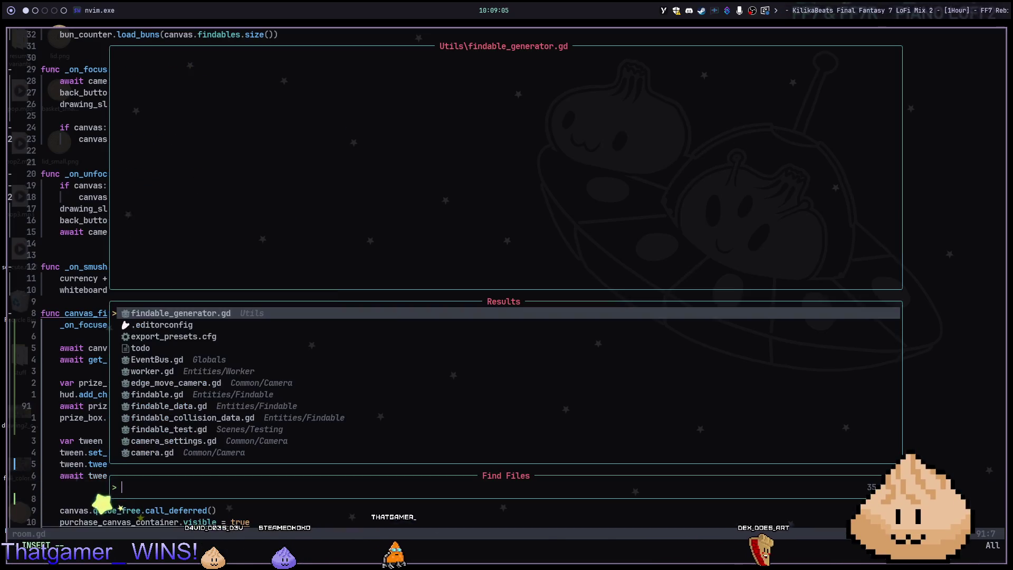
type("prize")
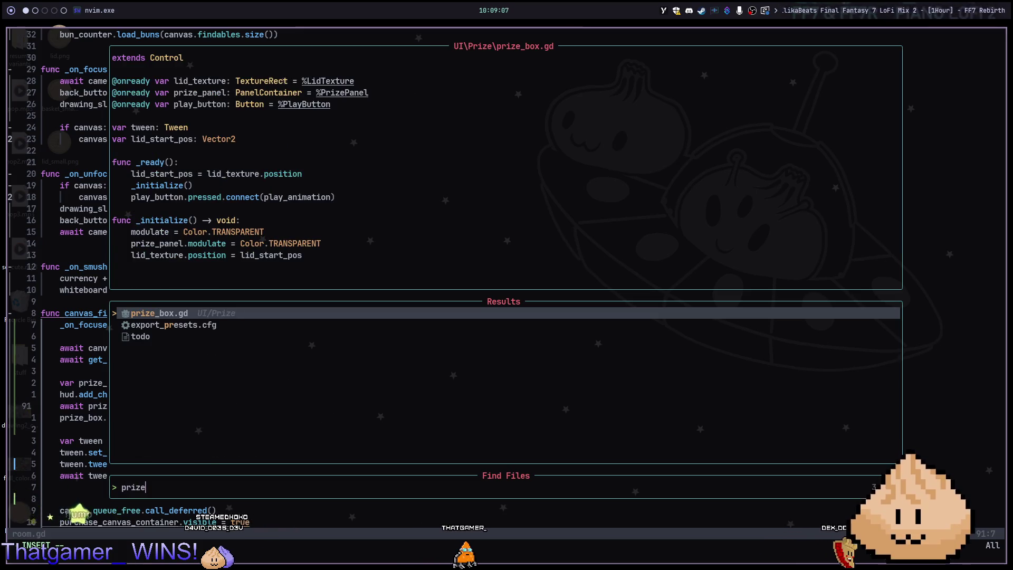
key("Return")
Add a func _unhandled_input(event) signature at the end of prize_box.gd.
key("1")
key("1")
key("k")
type("Go")
type("func ")
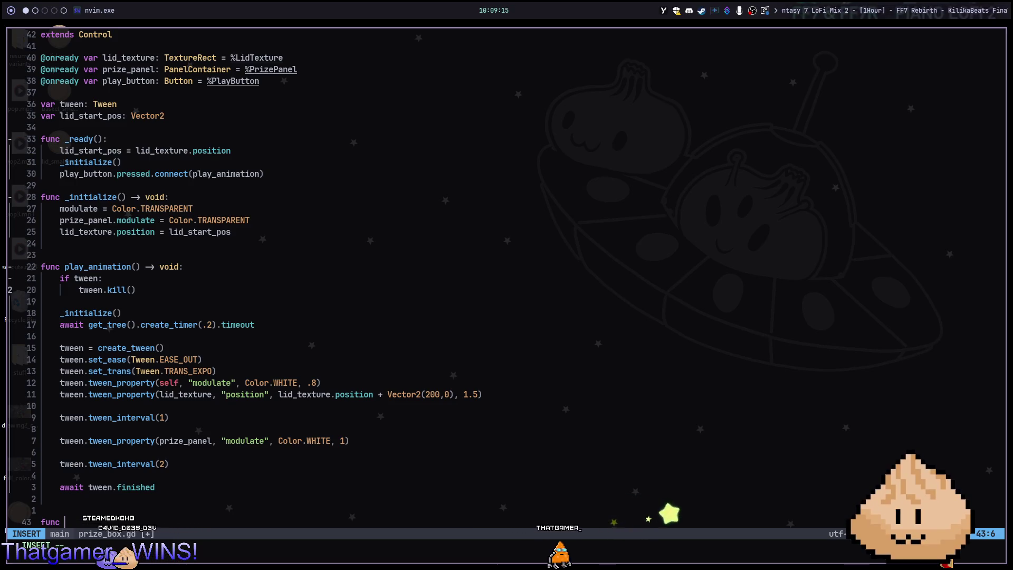
type("inpu")
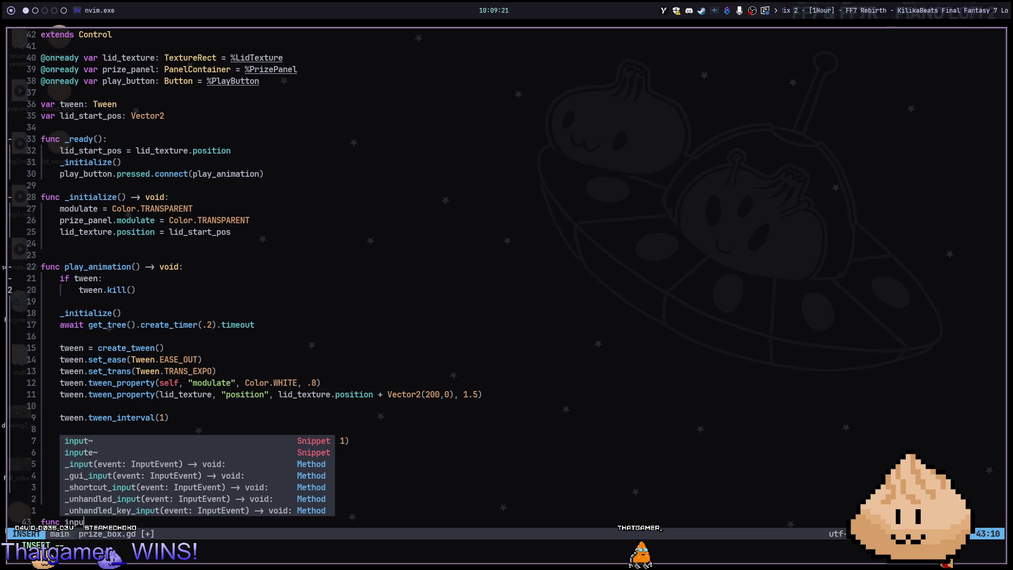
key("Tab")
key("Tab")
key("Tab")
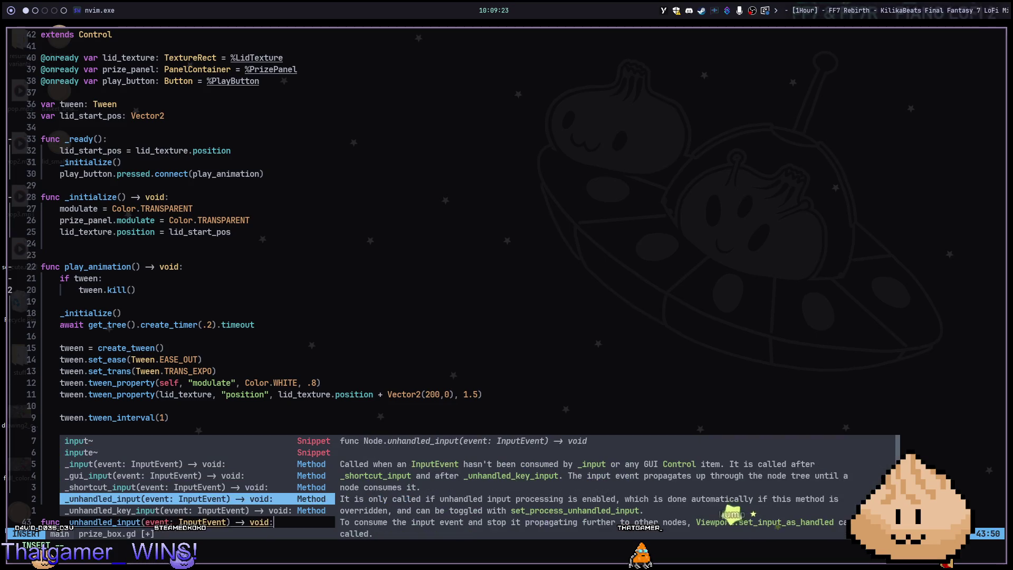
key("Return")
key("Return")
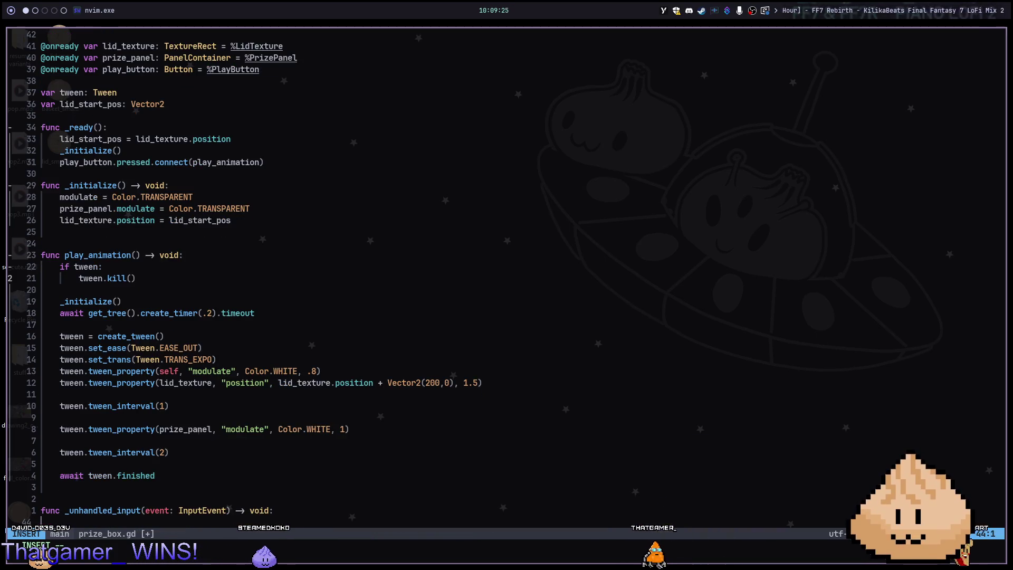
Try writing an event. method call in the body, then delete the unfinished attempts.
type("e")
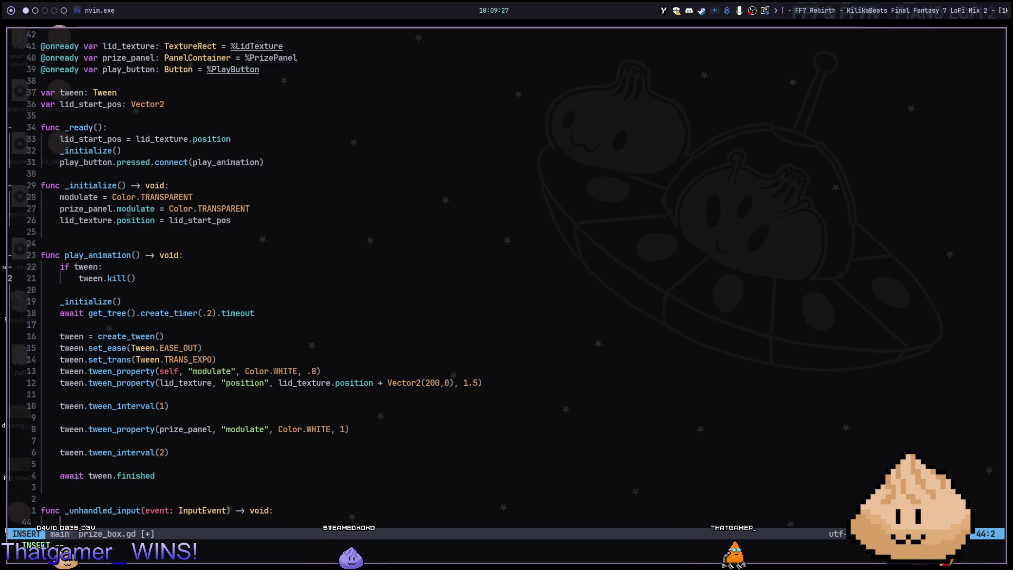
type("vent.seti")
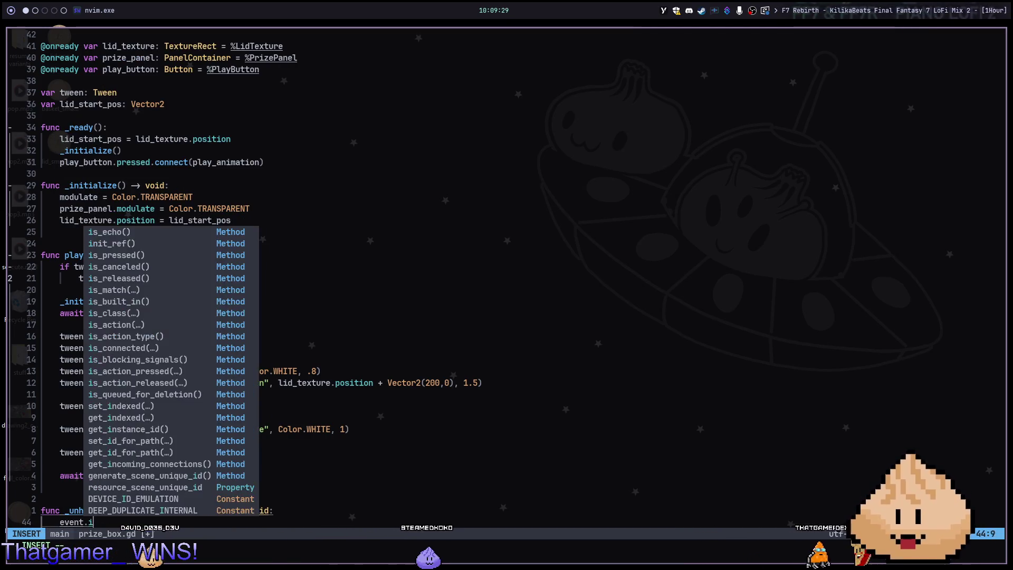
key("BackSpace")
key("BackSpace")
key("BackSpace")
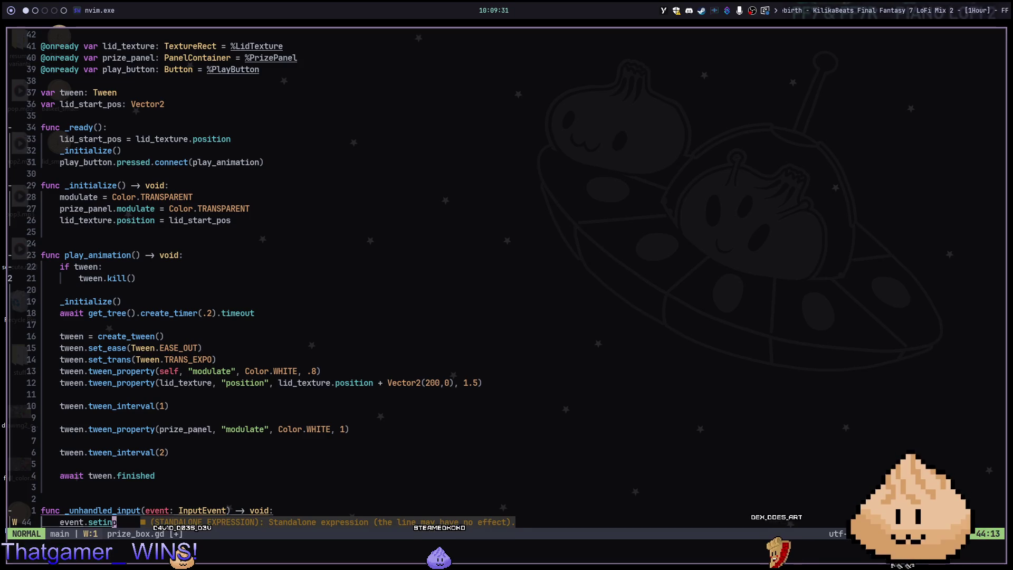
type("se")
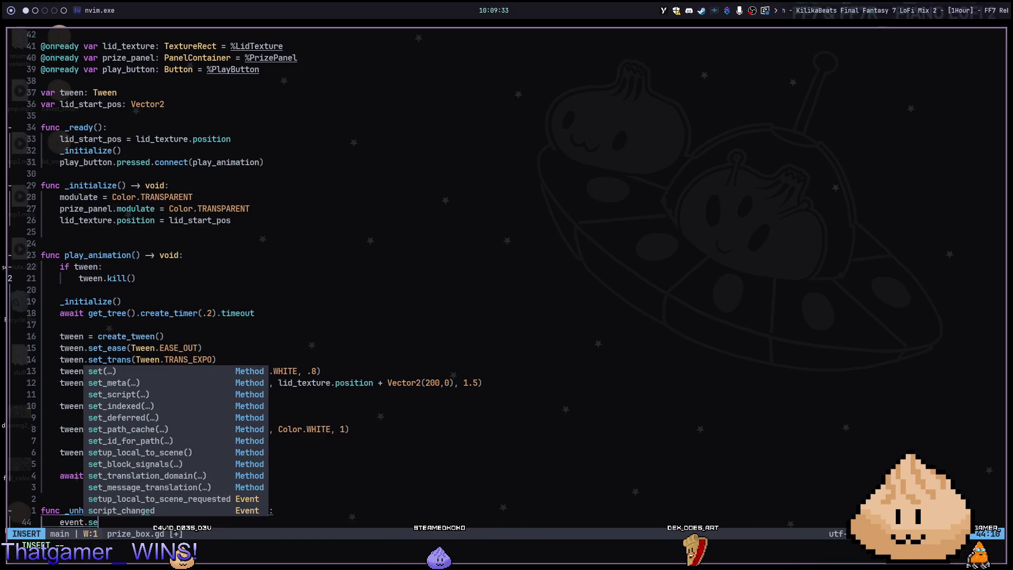
type("t")
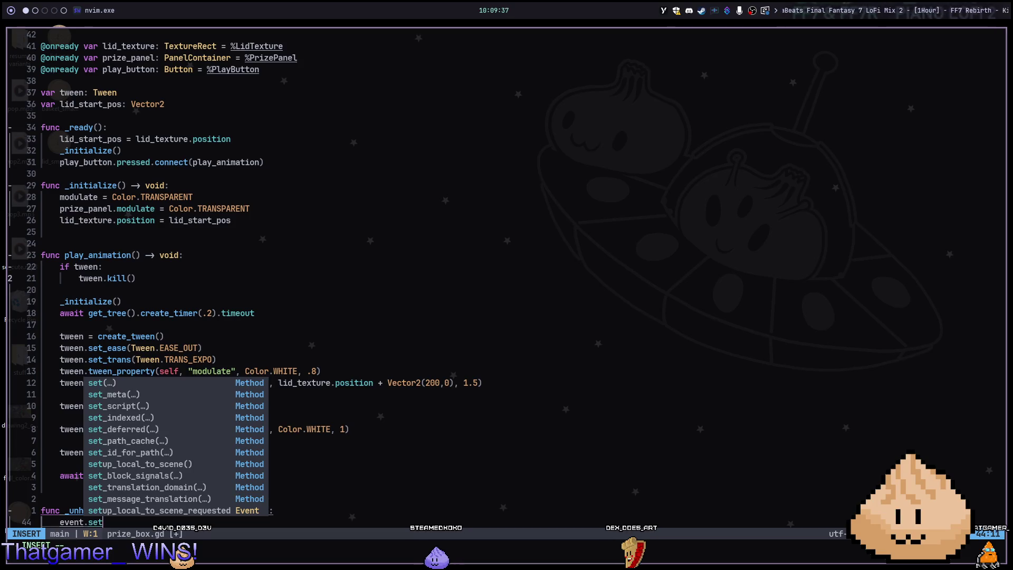
key("BackSpace")
key("BackSpace")
key("BackSpace")
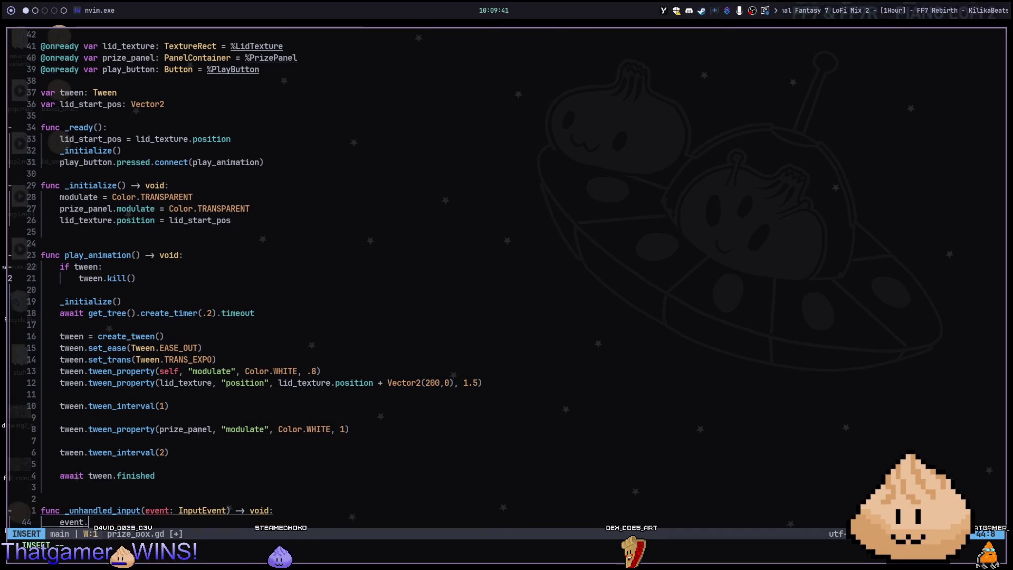
key("BackSpace")
key("Escape")
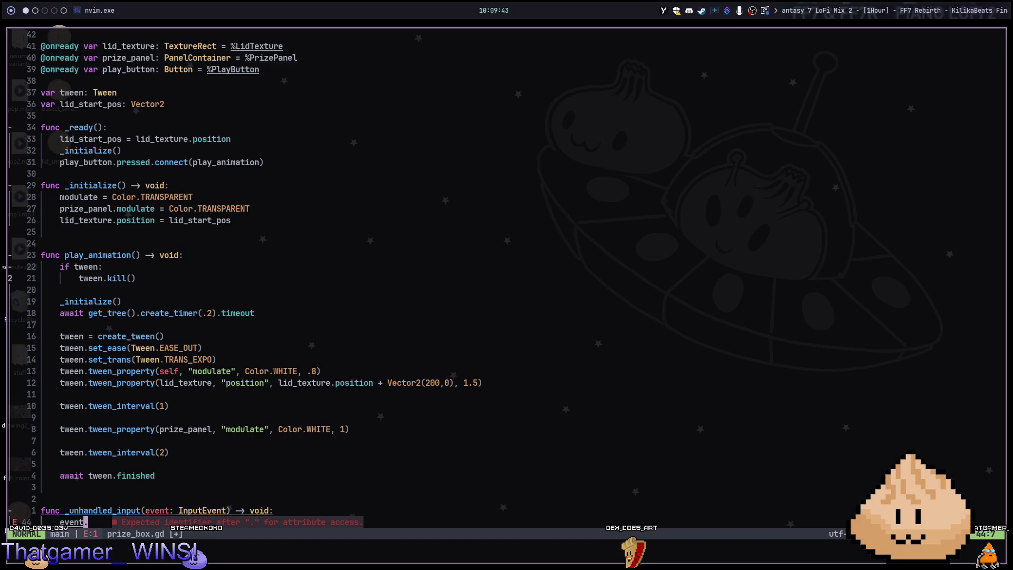
key("shift+o")
type("setinput")
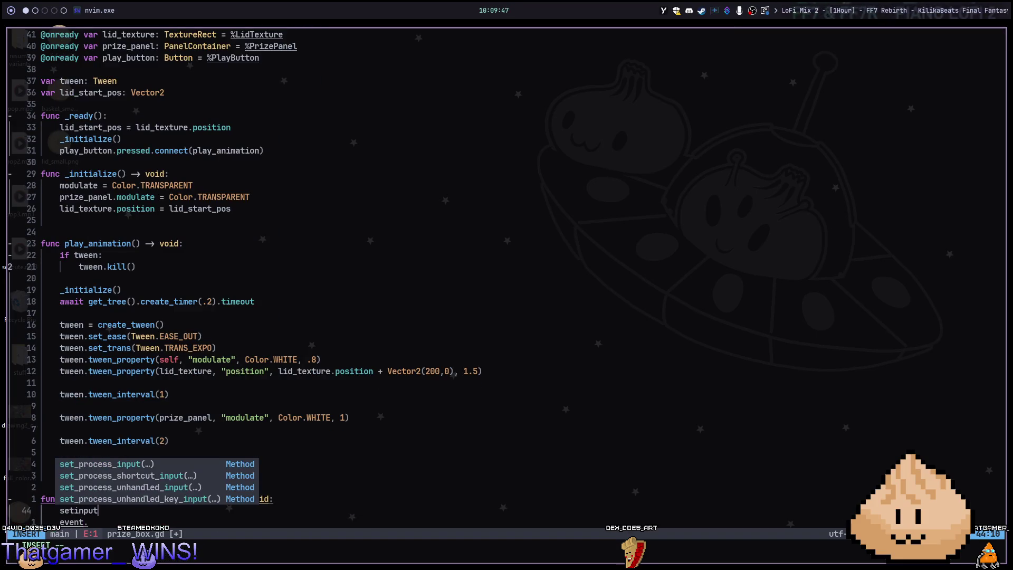
key("Escape")
key("d")
key("d")
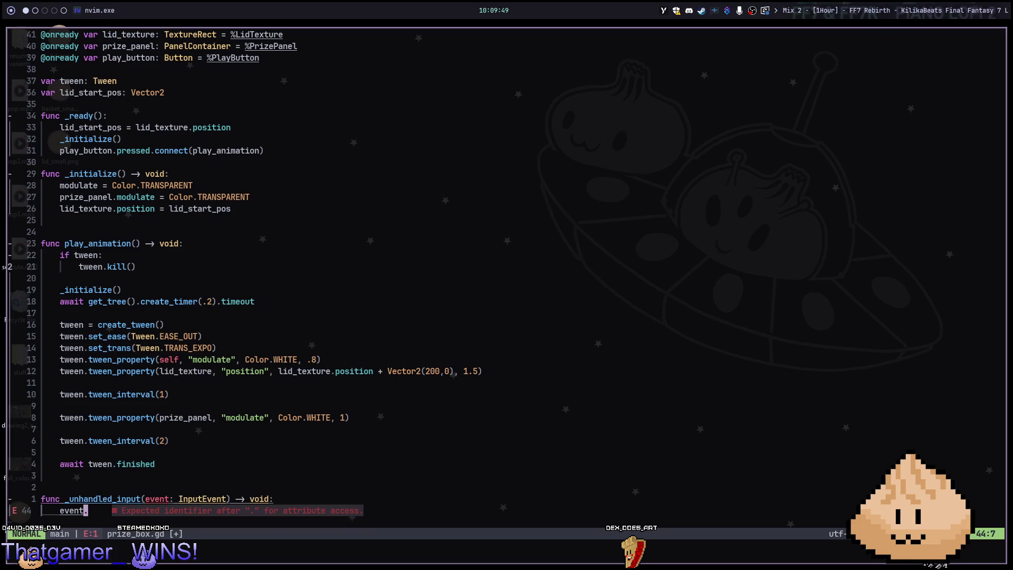
Rewrite the body line as get_viewport().set_input_as_handled().
key("c")
key("c")
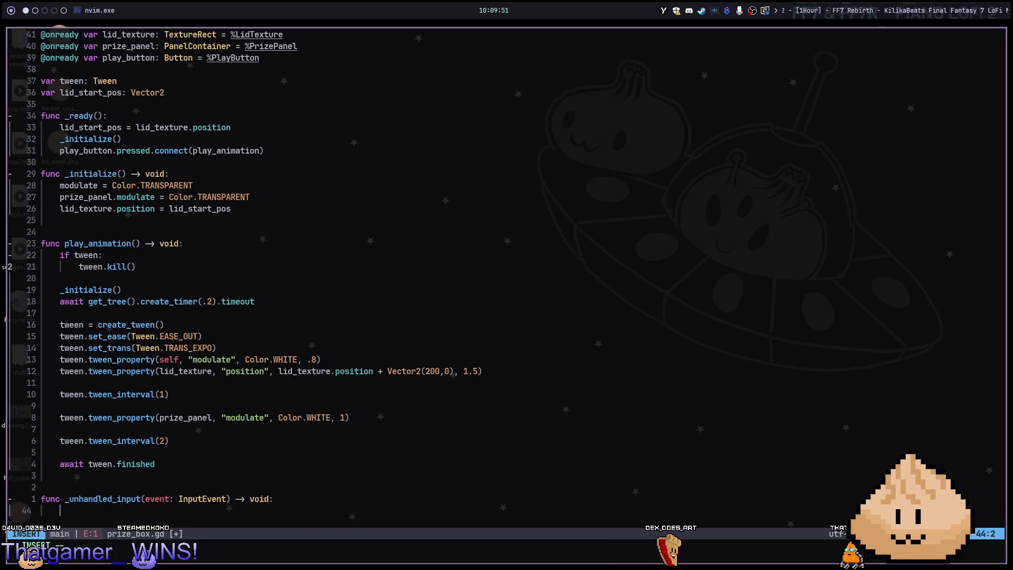
type("get_viewport")
key("Return")
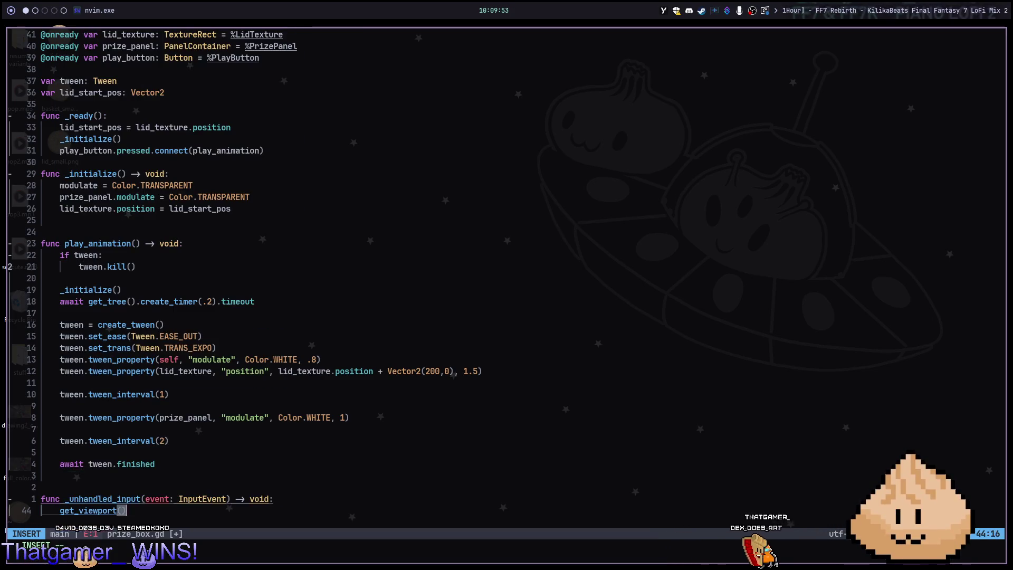
type(".setinput")
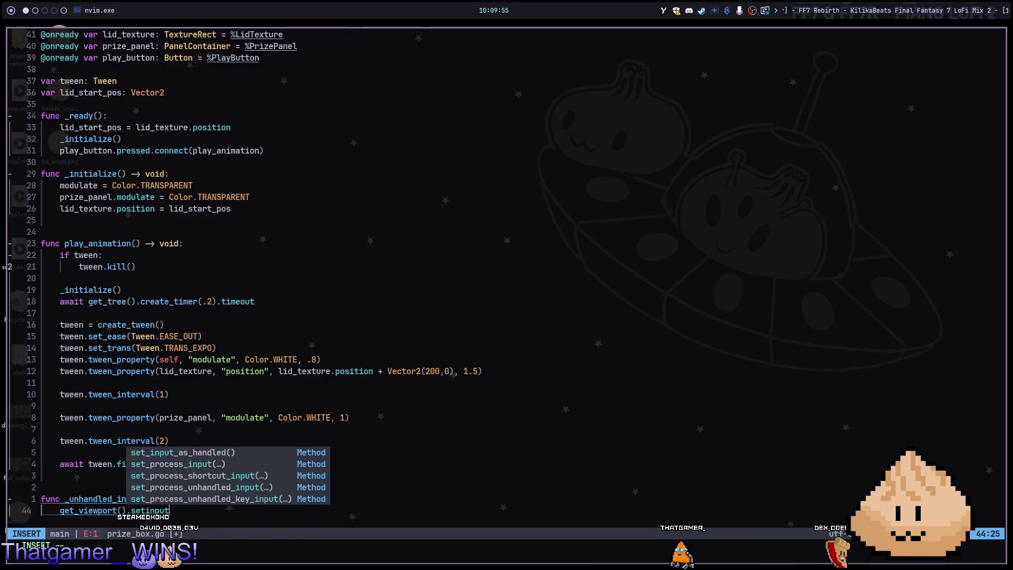
key("Tab")
key("Return")
Save prize_box.gd with :w and rerun the game in Godot.
key("Escape")
key("colon")
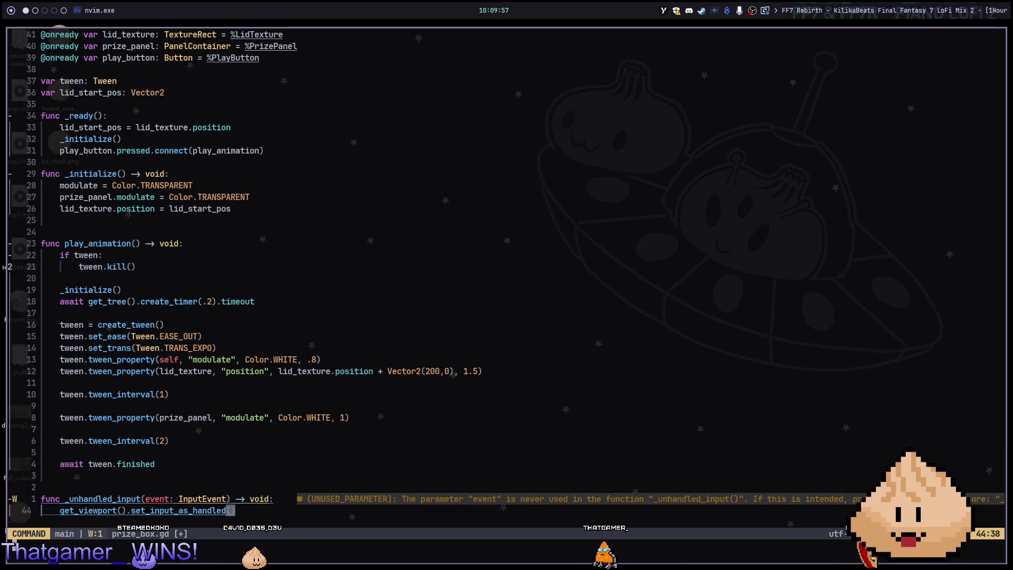
type("w")
key("Return")
key("alt+Tab")
key("F5")
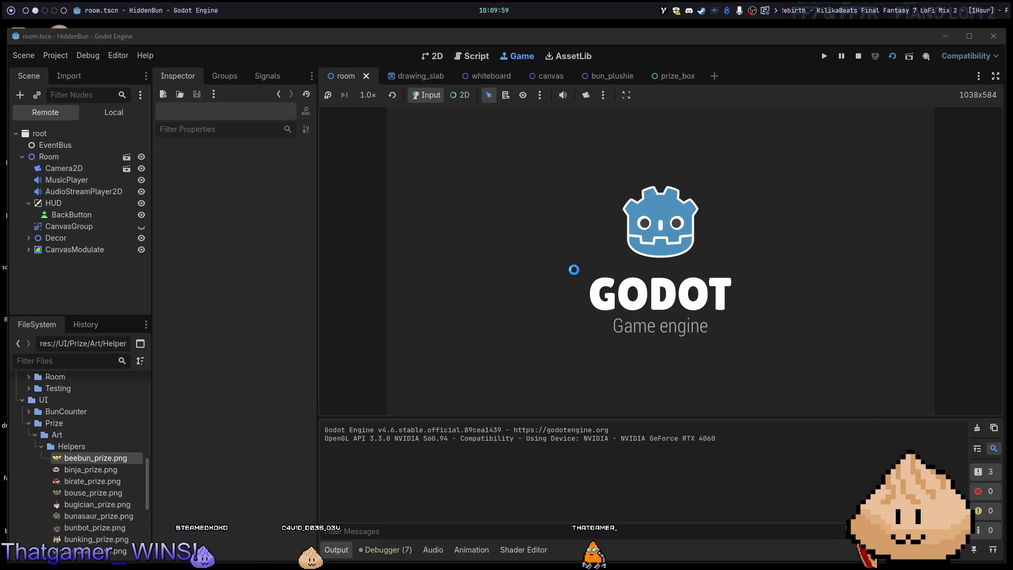
Buy the prize from the laptop panel, find Scoopy in the doodle, then stop the game and return to Neovim.
left_click(669, 340)
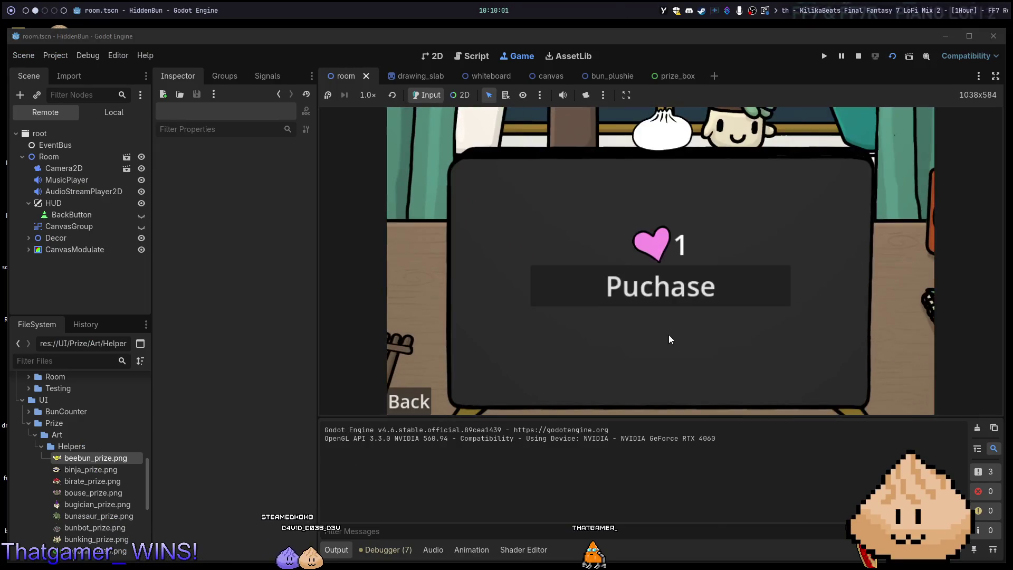
left_click(669, 339)
left_click(615, 347)
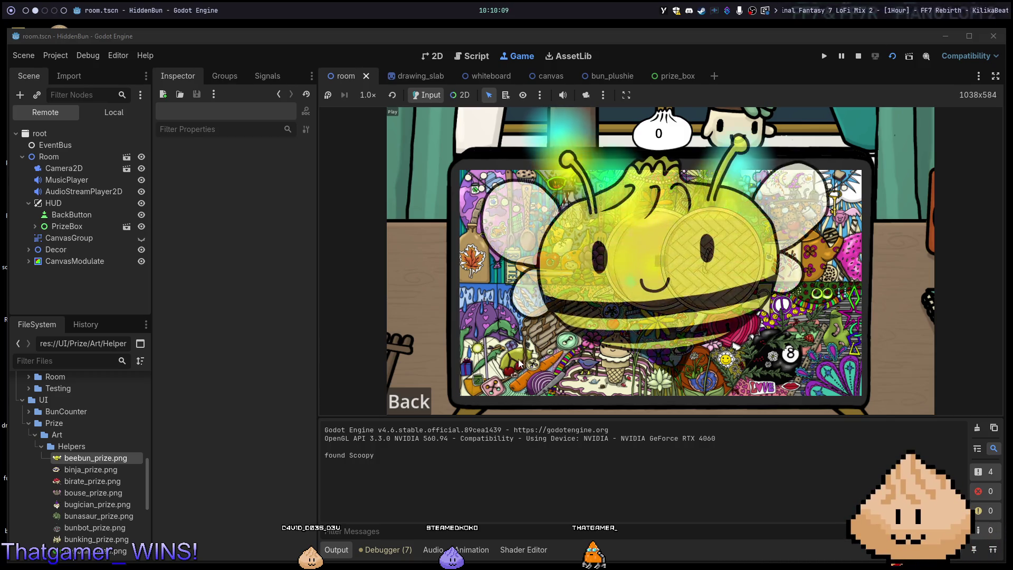
key("F8")
key("alt+Tab")
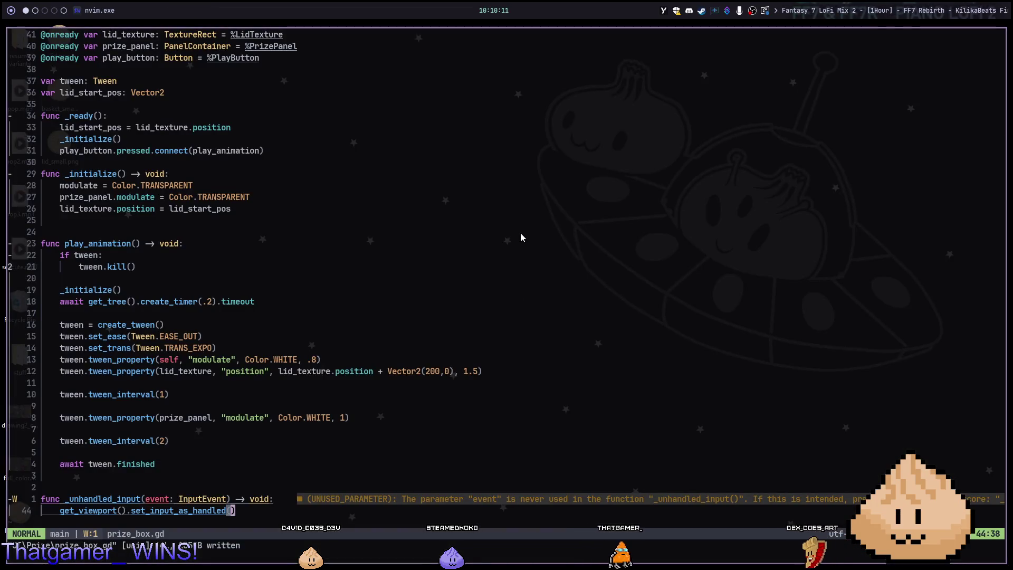
Open room.gd through the Telescope file finder.
key("alt+Tab")
key("alt+Tab")
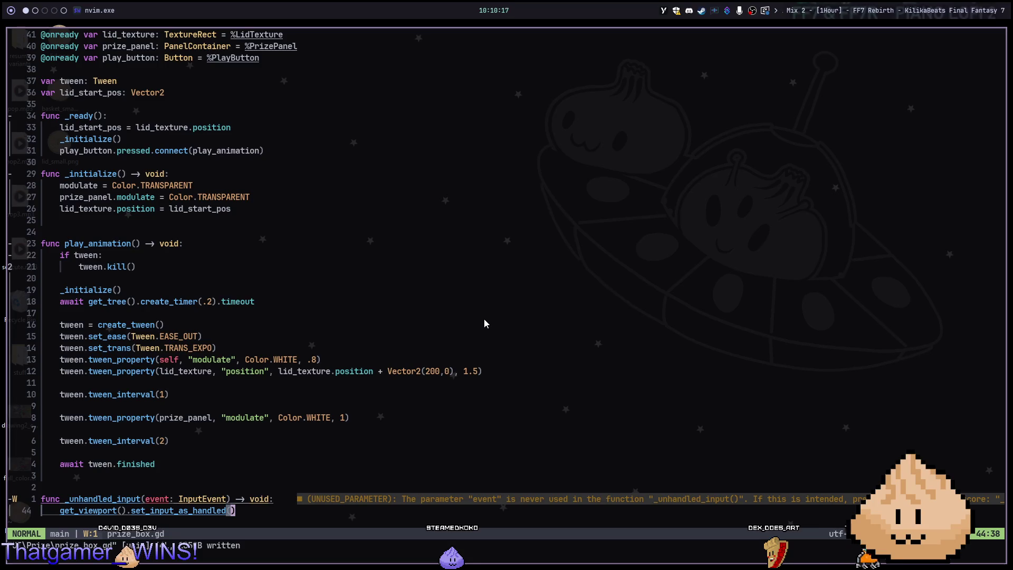
key("space")
key("f")
key("f")
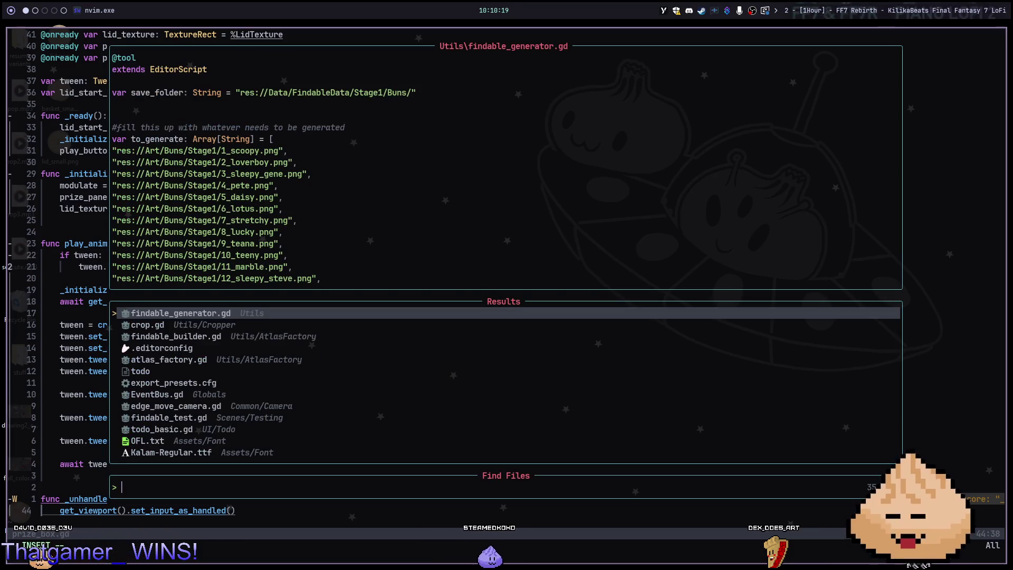
type("ro")
key("Return")
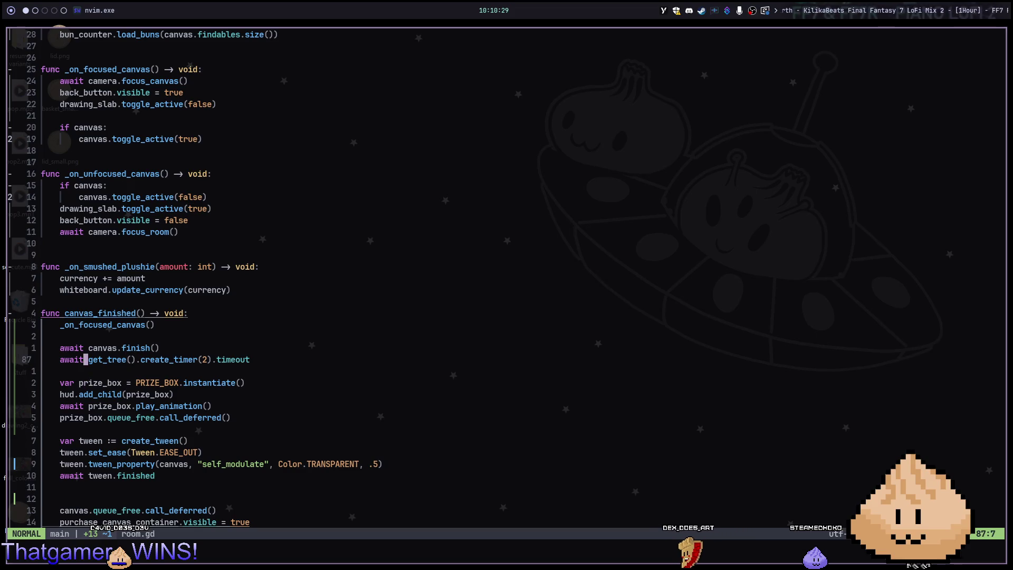
Comment out the two-second create_timer await, save room.gd, and relaunch the game in Godot.
key("g")
key("c")
key("c")
key("ctrl+s")
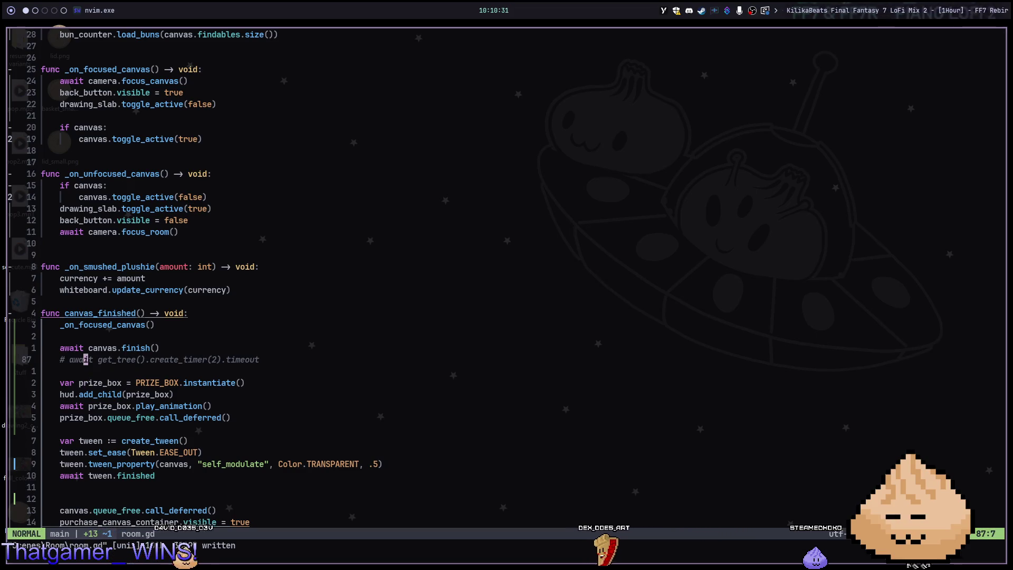
key("alt+2")
key("F5")
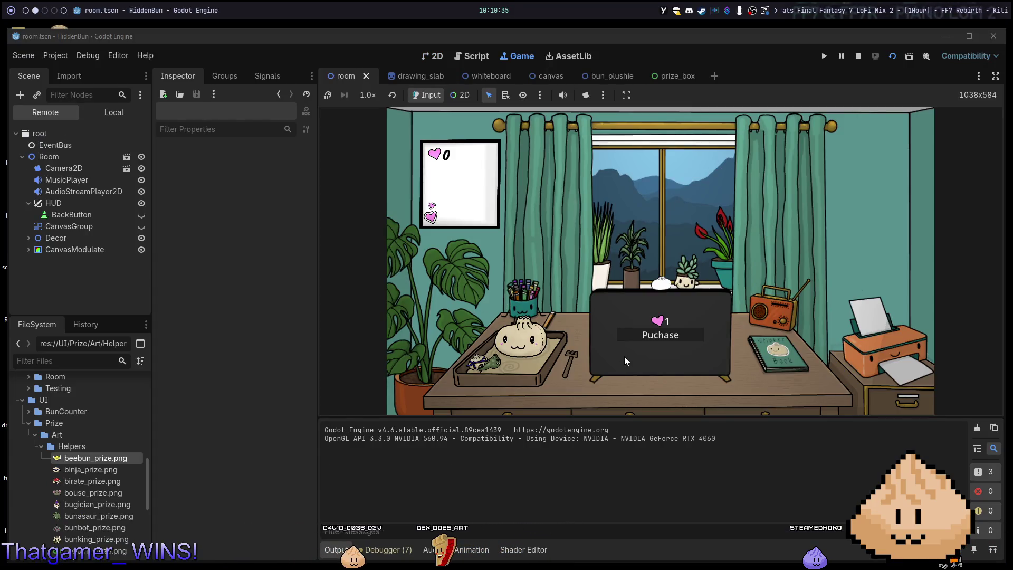
Zoom onto the laptop, start the doodle puzzle, find Scoopy, and return from the bee prize to the room.
left_click(625, 359)
left_click(422, 402)
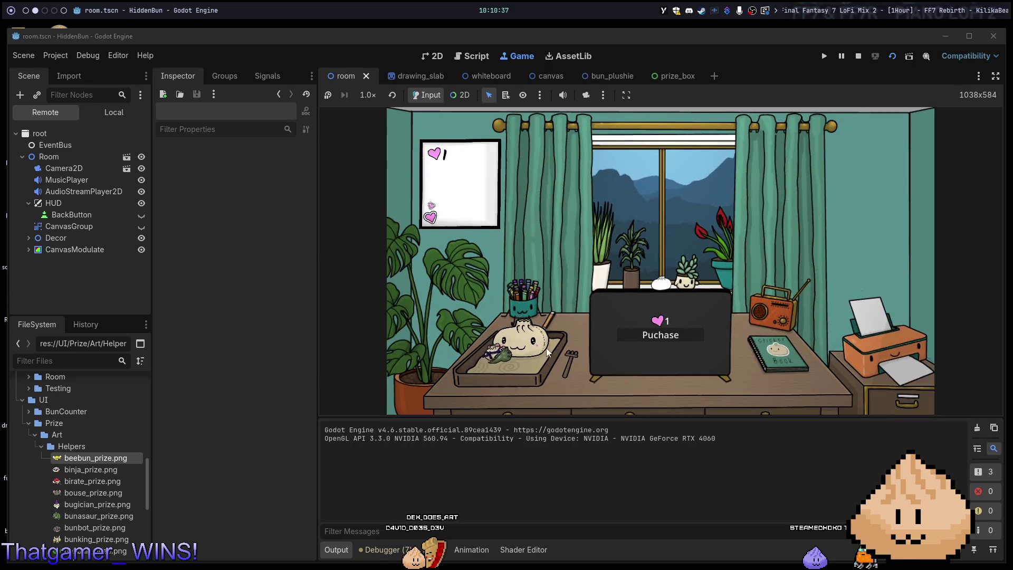
left_click(659, 335)
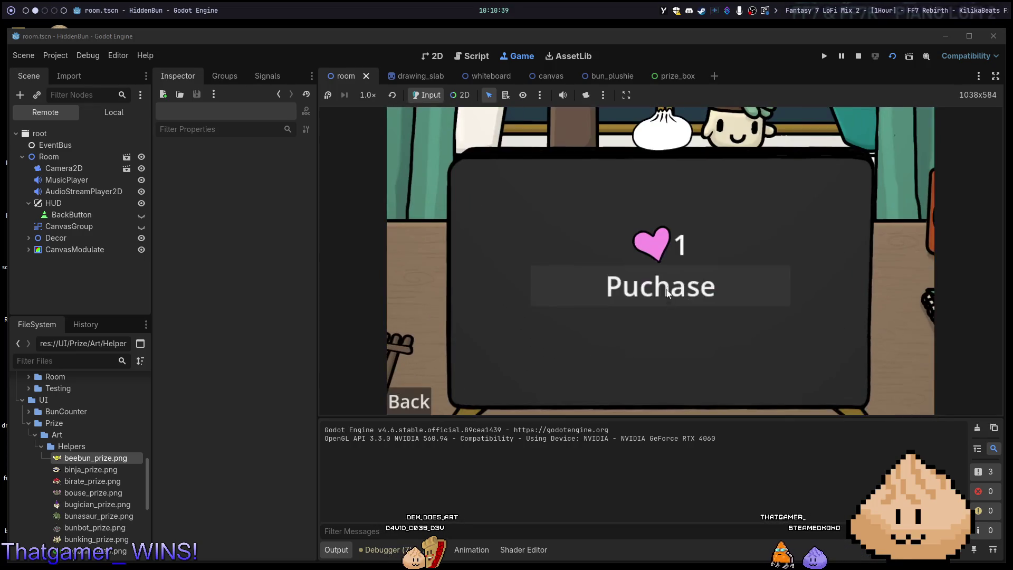
left_click(633, 293)
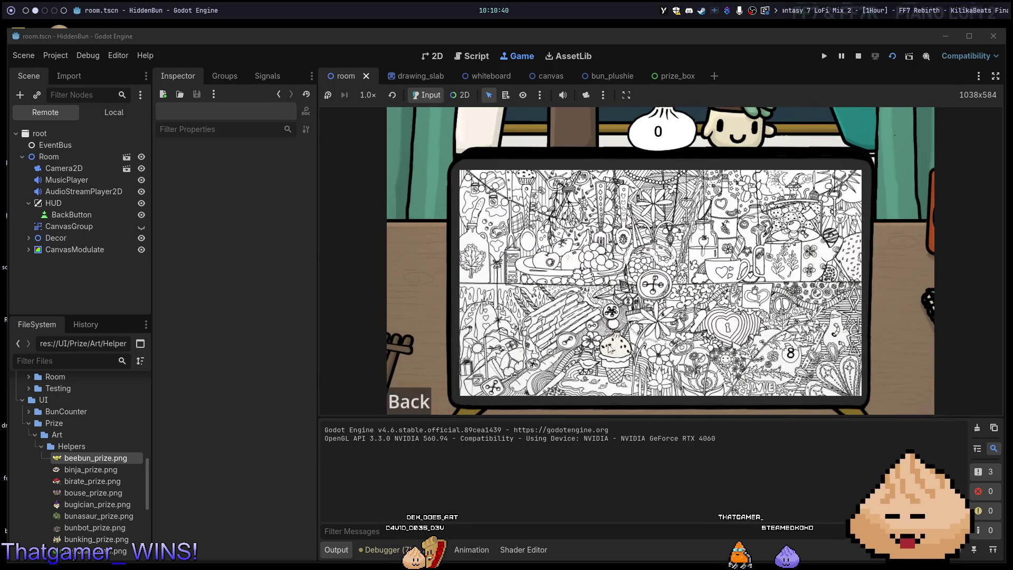
left_click(609, 347)
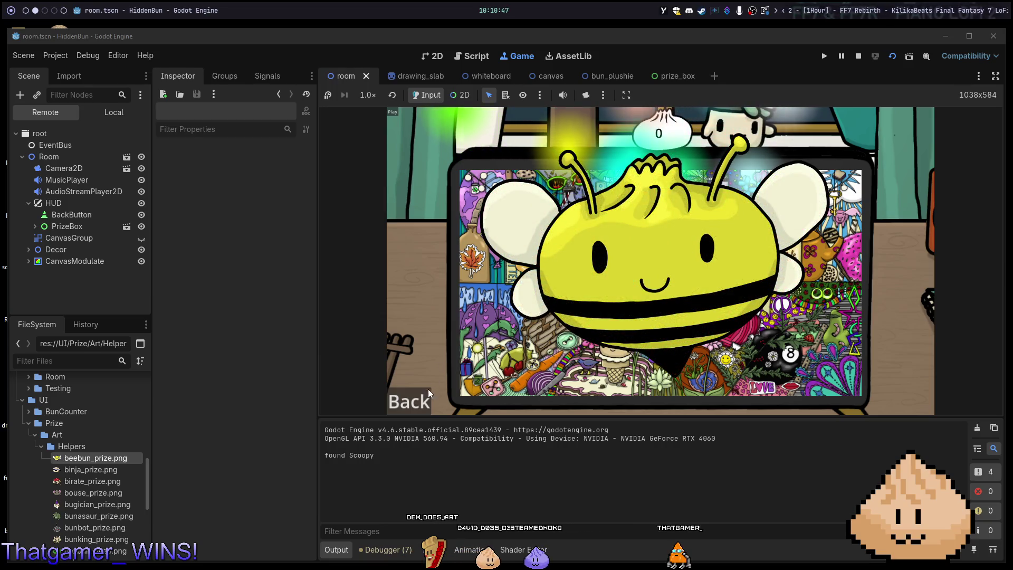
left_click(426, 408)
Finish the laptop puzzle twice more by finding Scoopy, then switch back to Neovim.
left_click(655, 353)
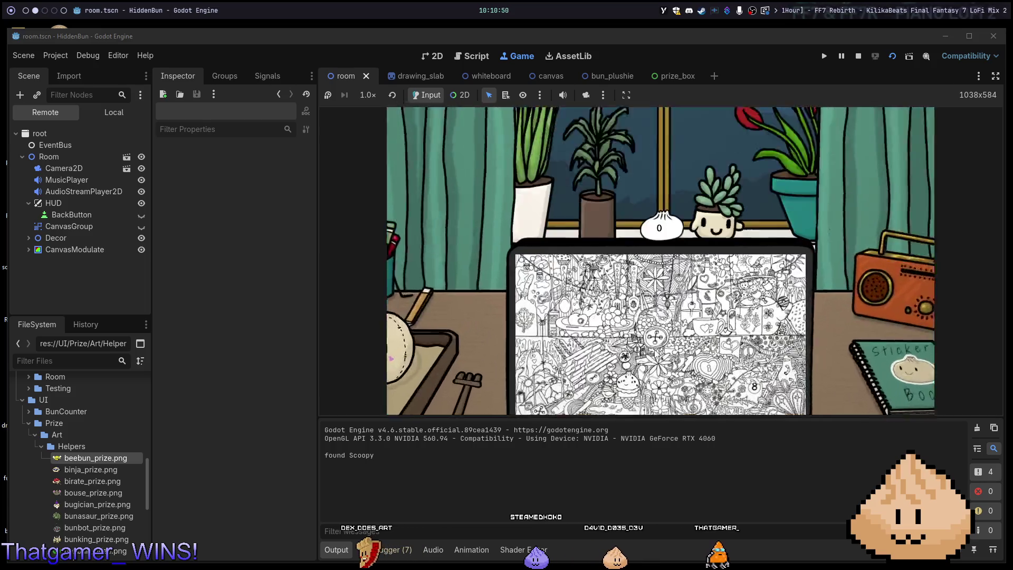
left_click(652, 355)
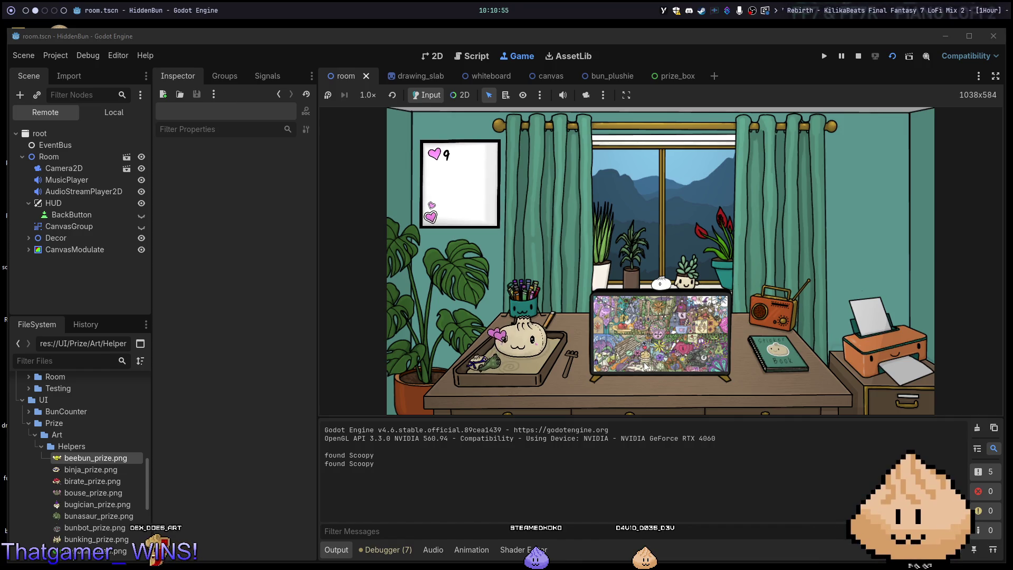
left_click(627, 367)
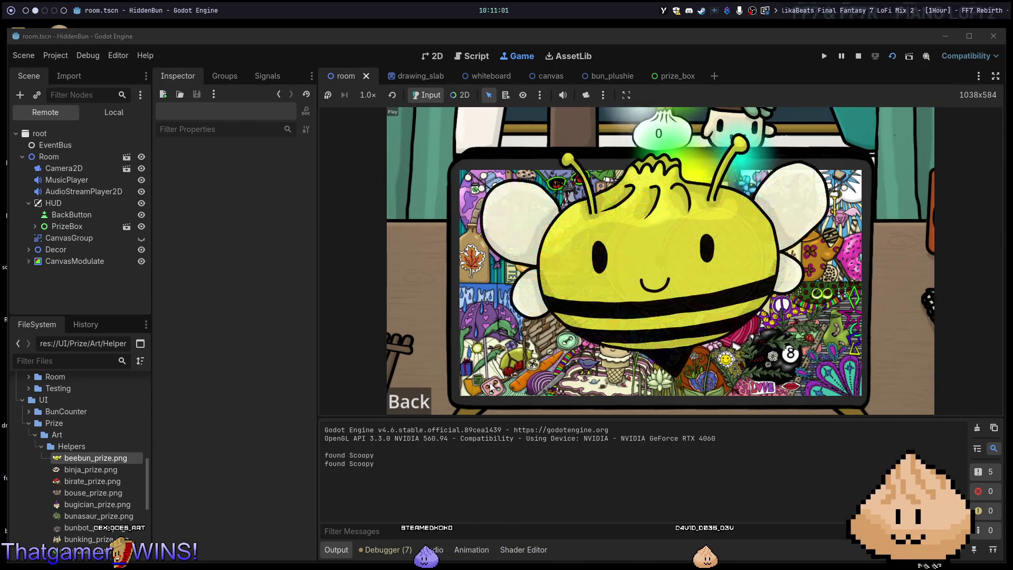
left_click(422, 401)
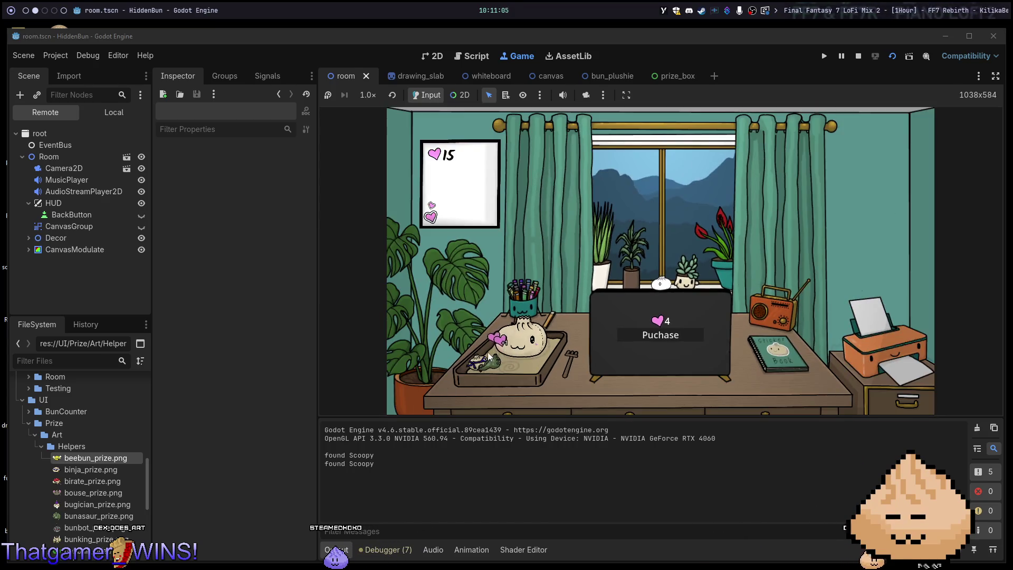
left_click(687, 340)
left_click(610, 345)
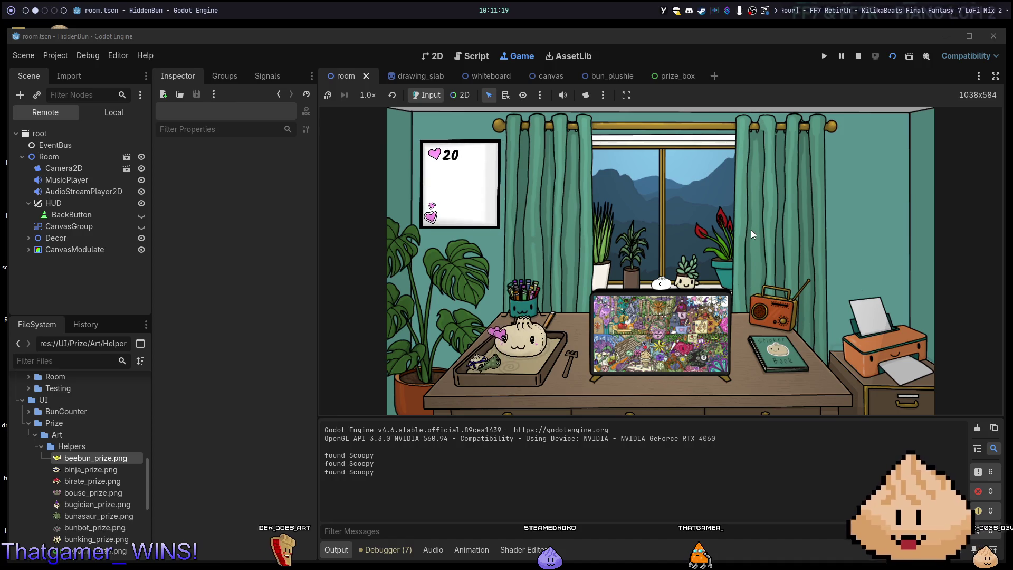
key("alt+1")
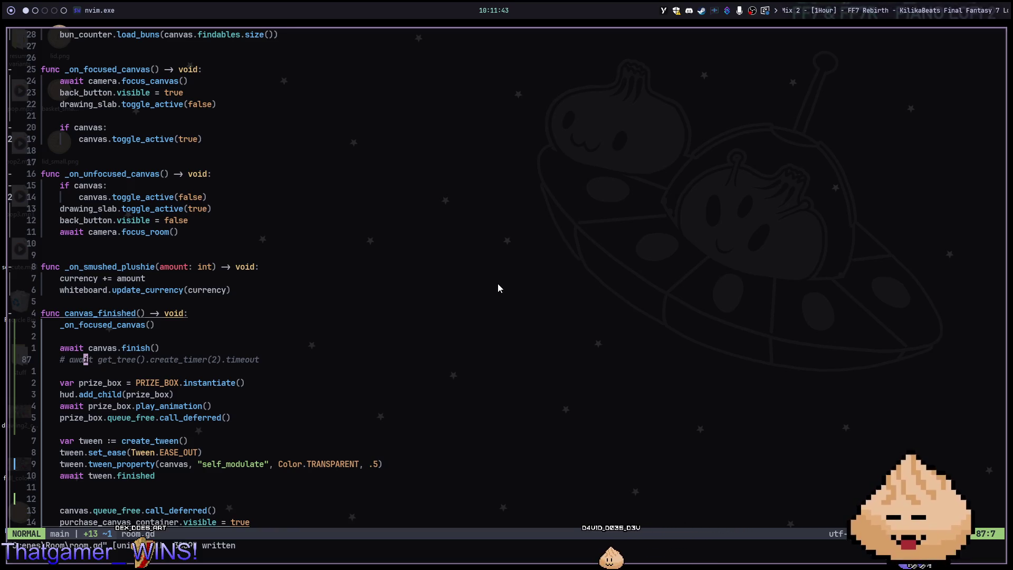
key("alt+2")
left_click(520, 343)
left_click(519, 343)
left_click(521, 344)
left_click(521, 344)
left_click(522, 344)
left_click(522, 345)
left_click(522, 345)
left_click(522, 345)
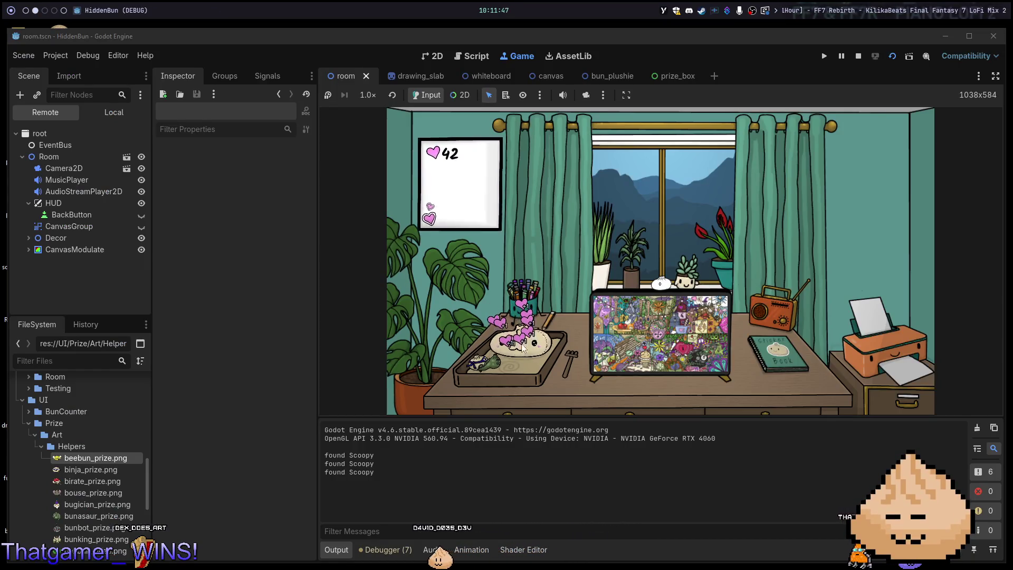
left_click(663, 317)
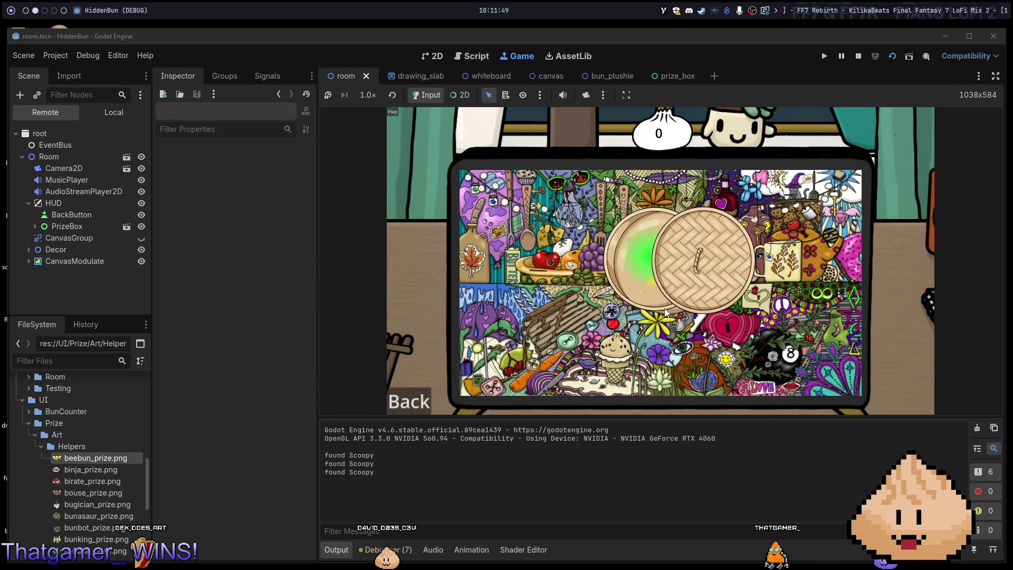
key("alt+1")
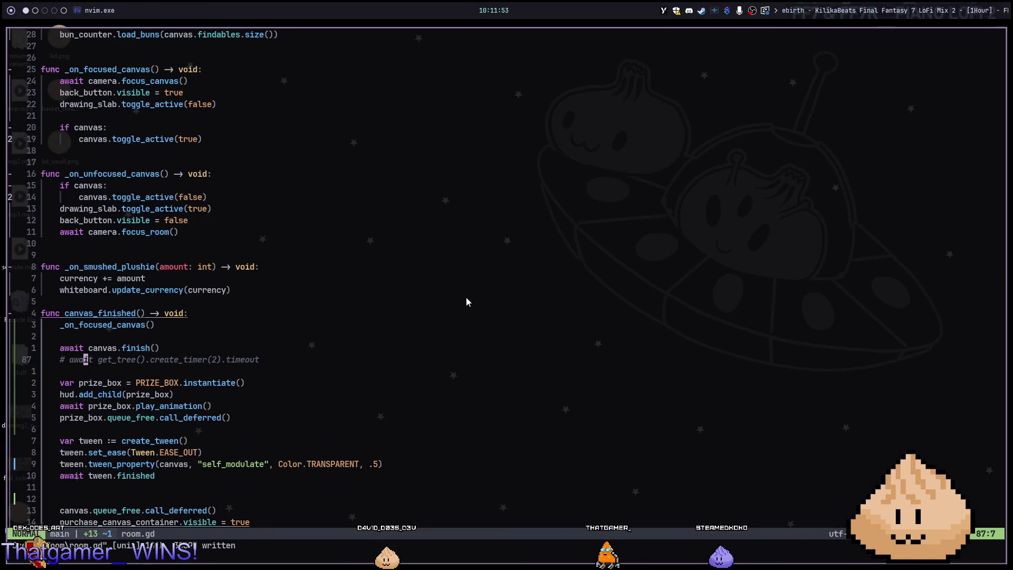
key("k")
Jump to canvas.finish()'s definition in canvas.gd and back to the call.
key("l")
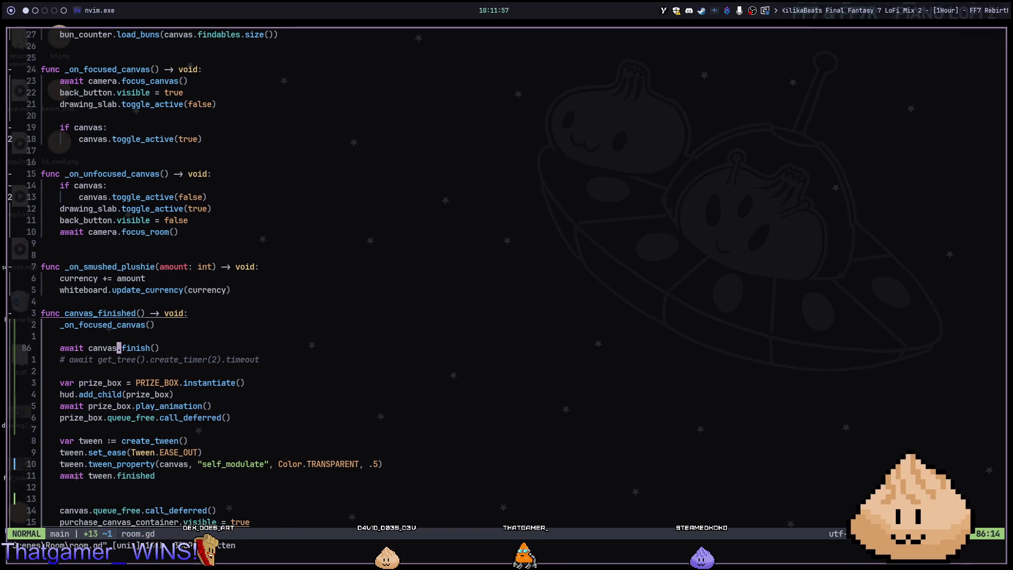
key("g")
key("d")
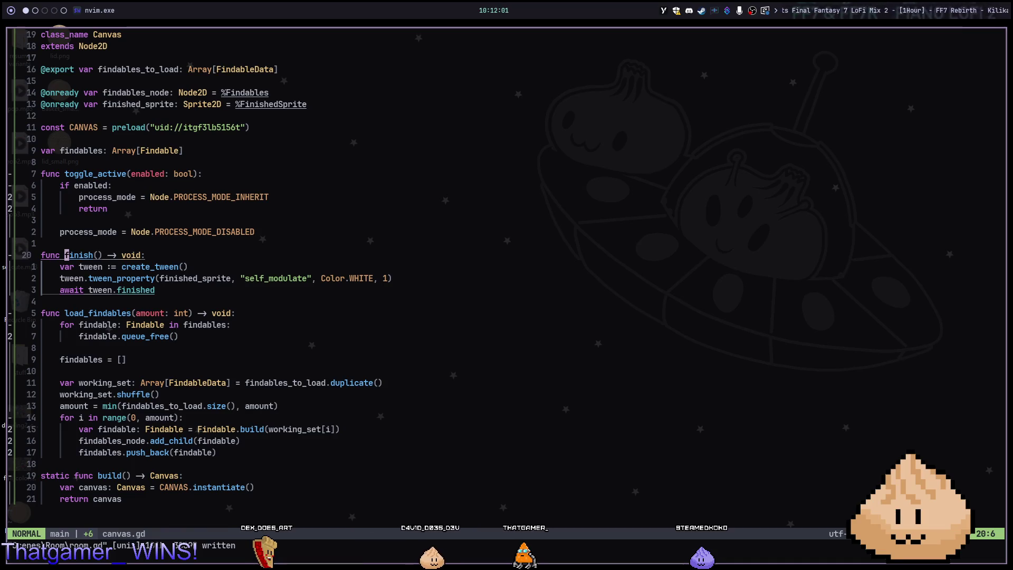
key("ctrl+o")
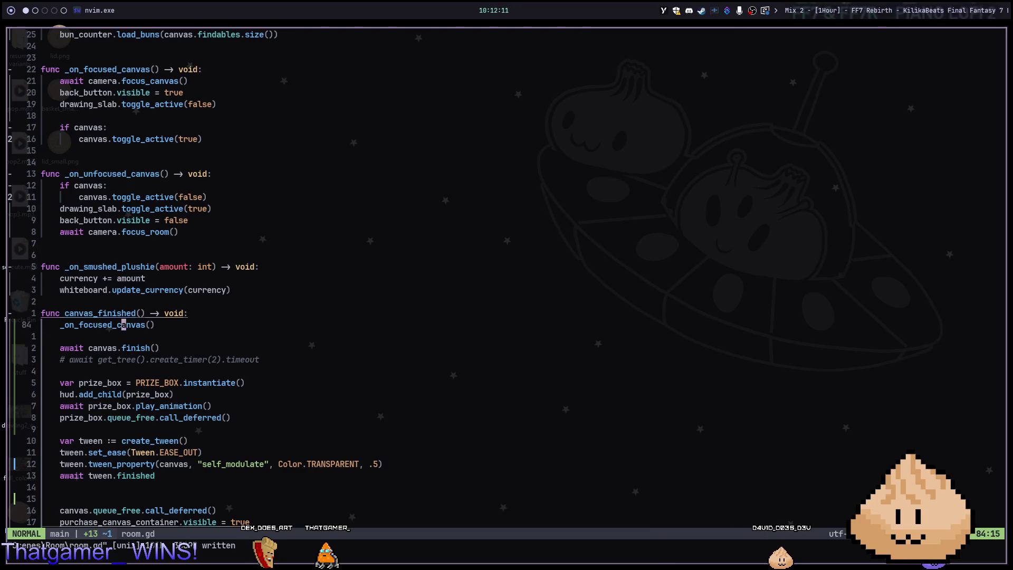
Trace _on_focused_canvas and camera.focus_canvas() into edge_move_camera.gd.
key("g")
key("d")
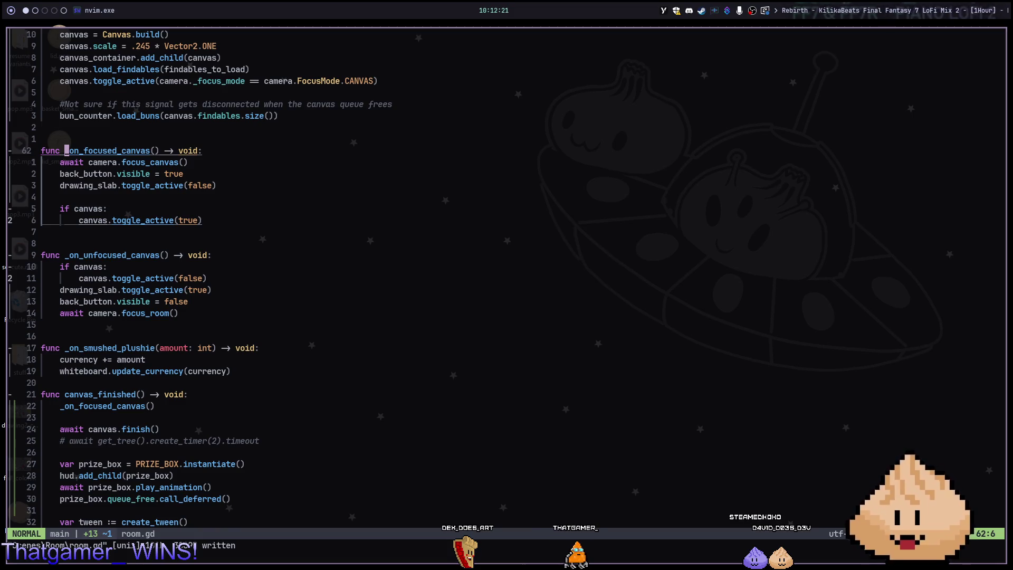
key("j")
key("w")
key("w")
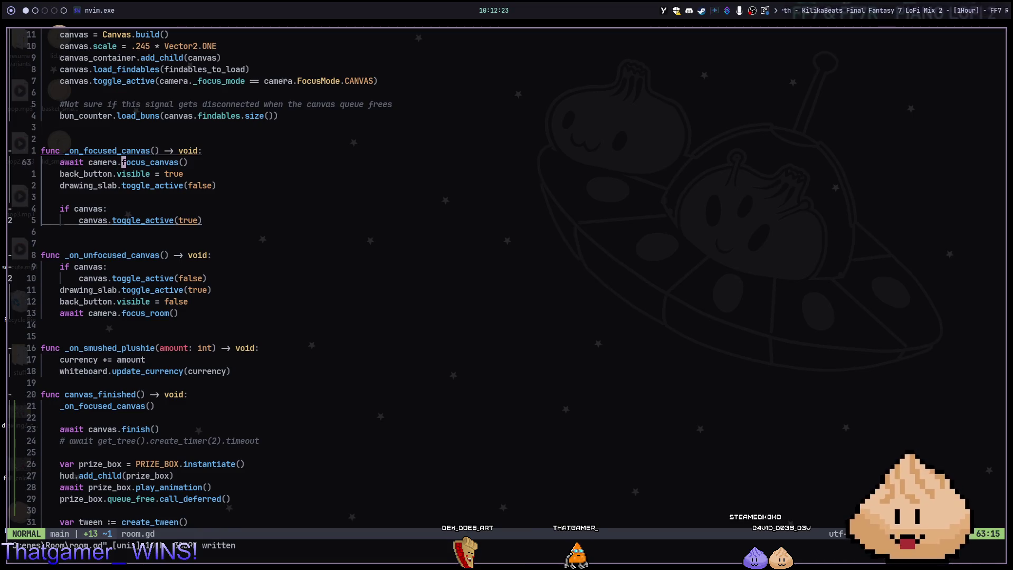
key("g")
key("d")
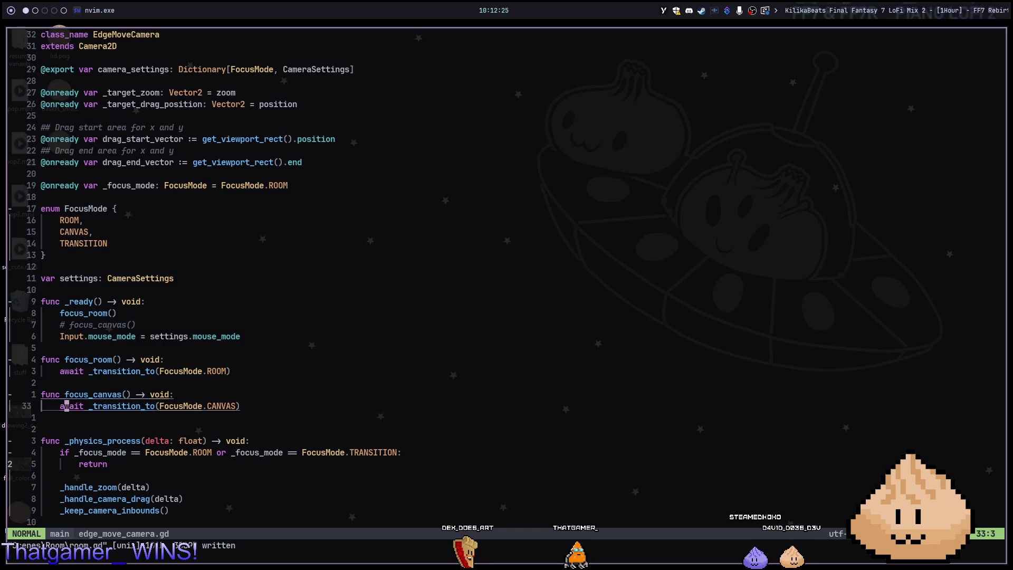
key("ctrl+o")
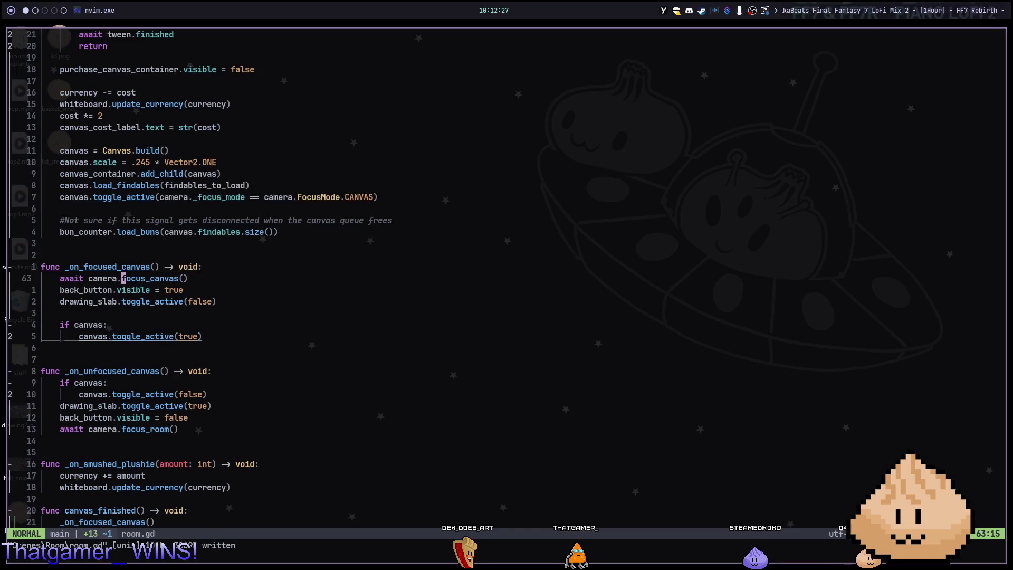
key("ctrl+i")
Read the _transition_to definition, jump back to room.gd, and switch to the Godot editor.
key("g")
key("d")
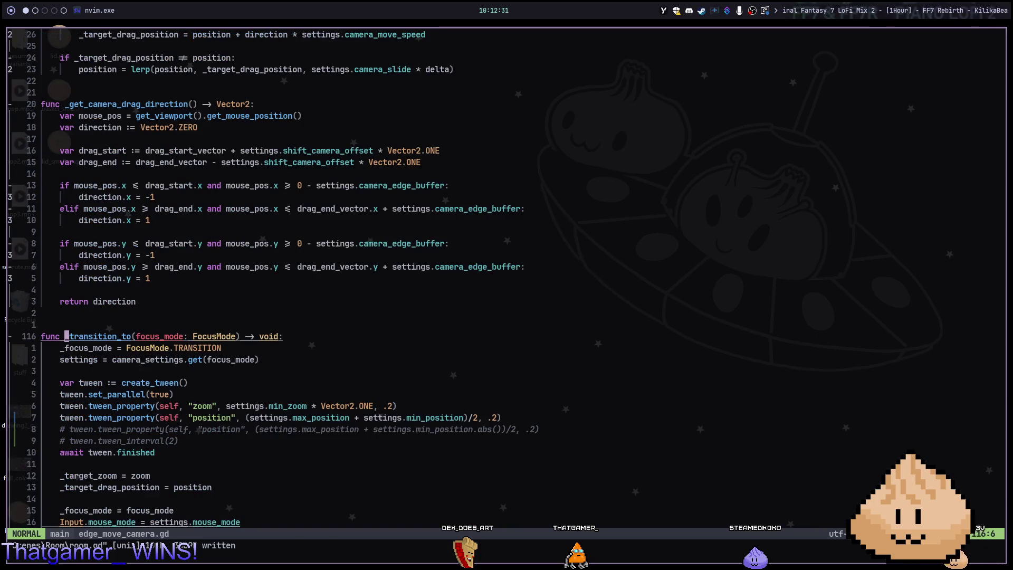
key("j")
key("j")
key("j")
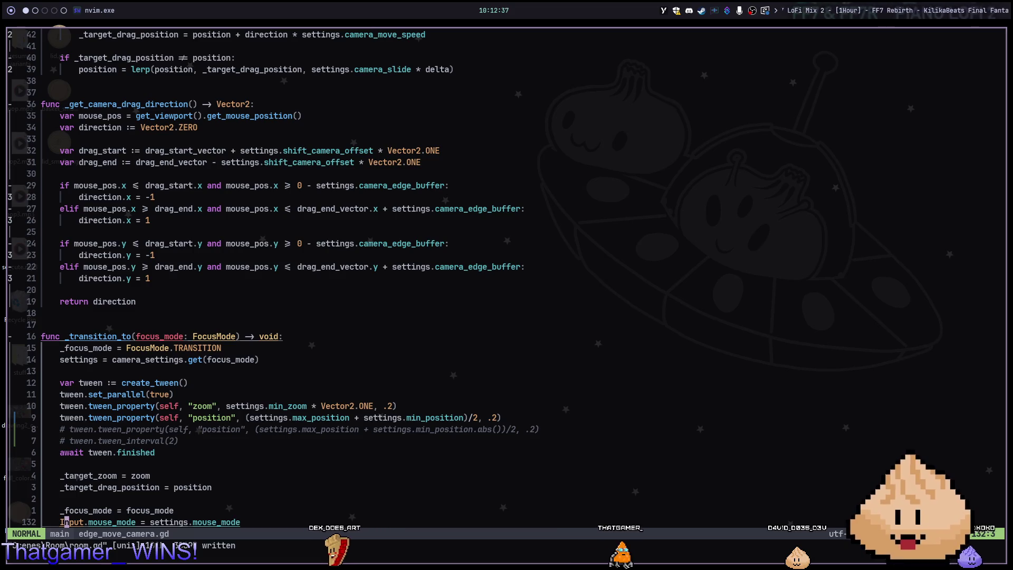
key("ctrl+o")
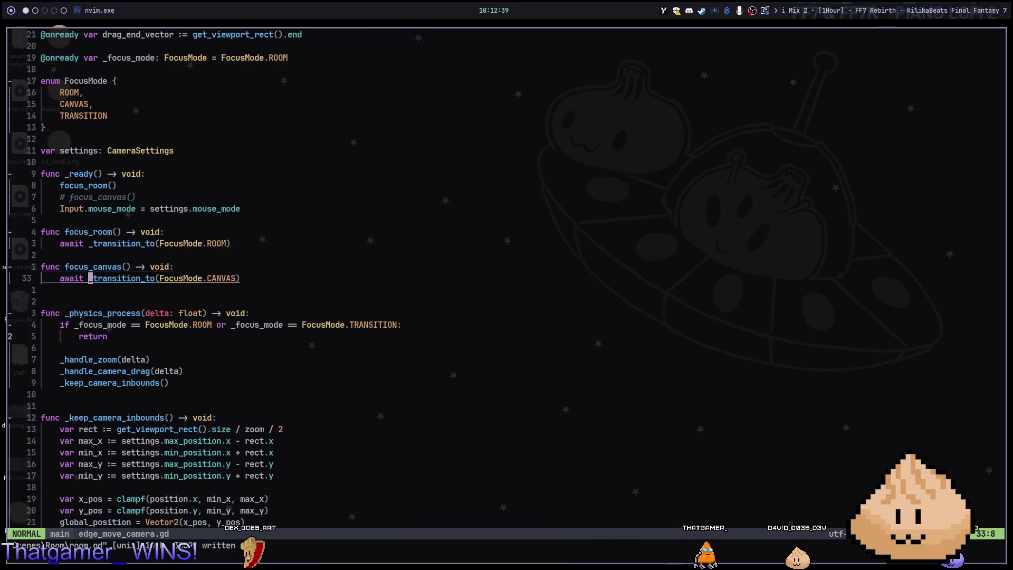
key("ctrl+o")
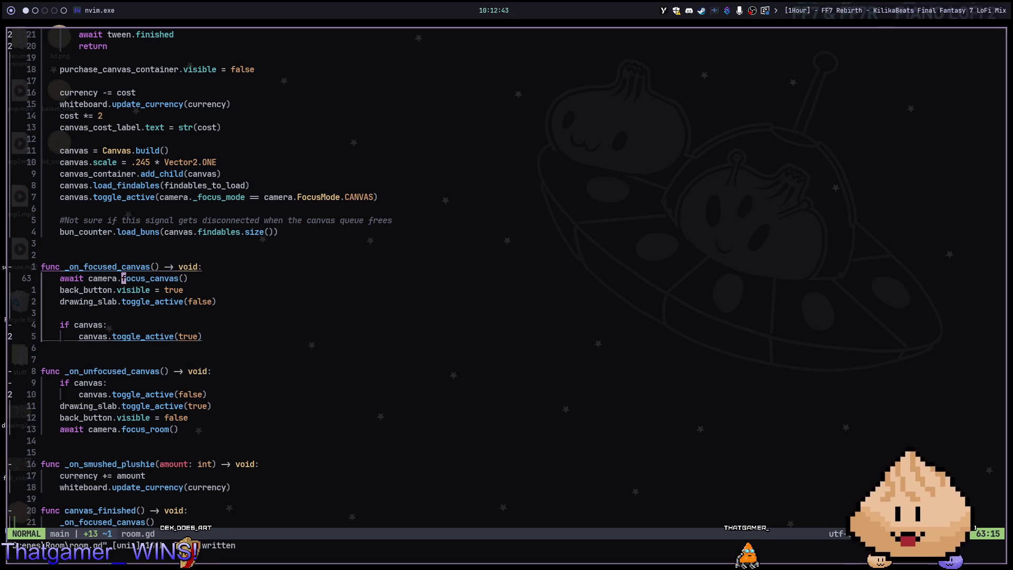
key("alt+2")
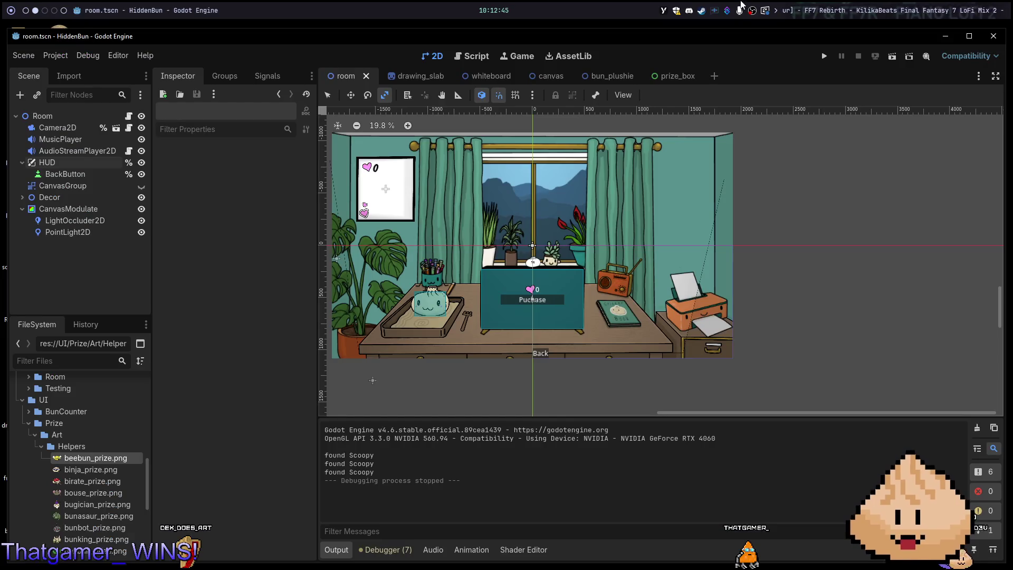
Run the room scene with F6, inspect the live Room node, and open room.gd in the Script tab.
key("F6")
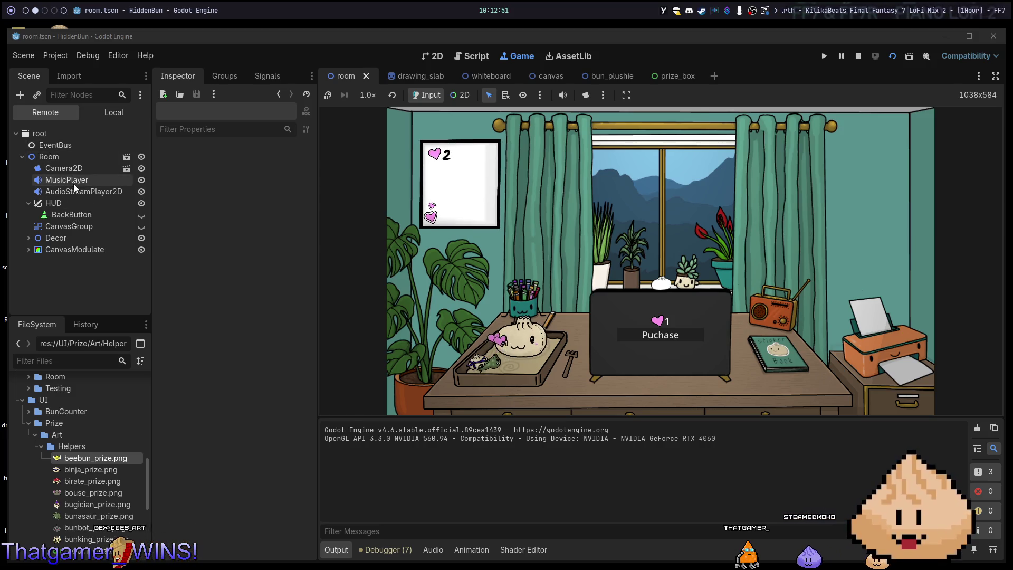
left_click(77, 160)
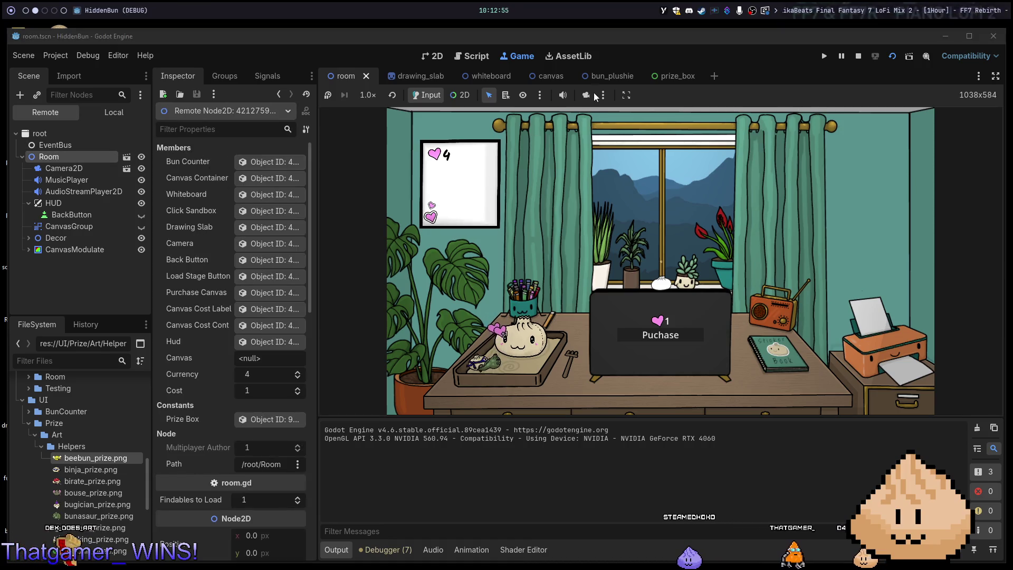
left_click(484, 59)
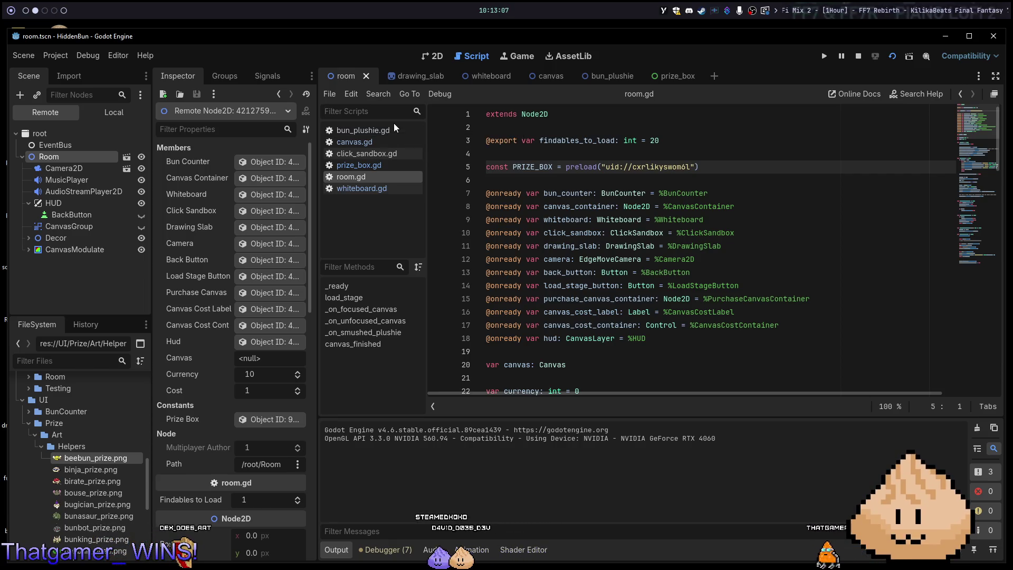
Add a breakpoint on room.gd line 89, where the prize box is created, then show the room scene's 2D view.
scroll(621, 335, "down", 15)
scroll(620, 335, "up", 6)
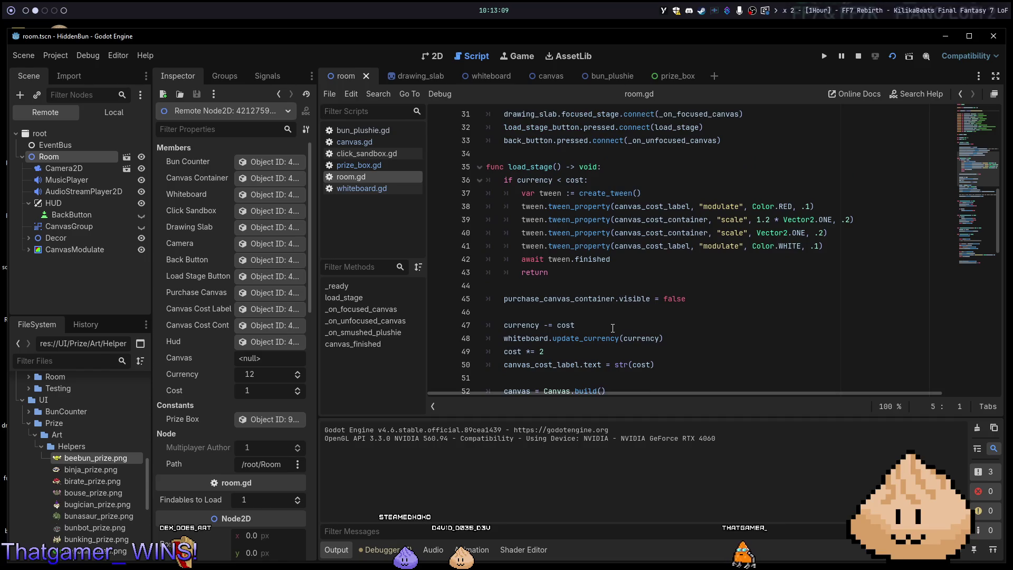
scroll(614, 332, "down", 10)
scroll(615, 333, "down", 5)
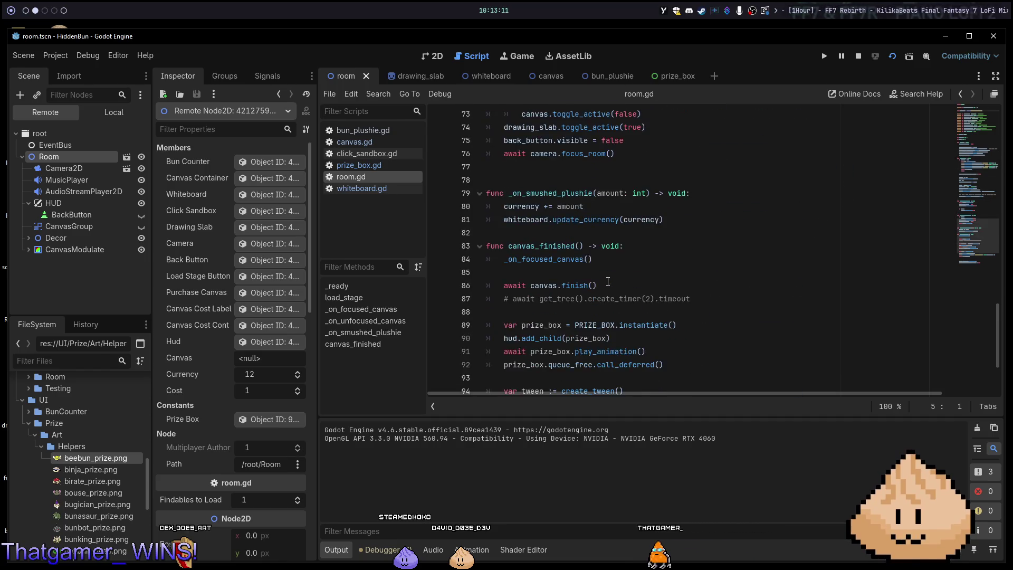
scroll(609, 296, "up", 4)
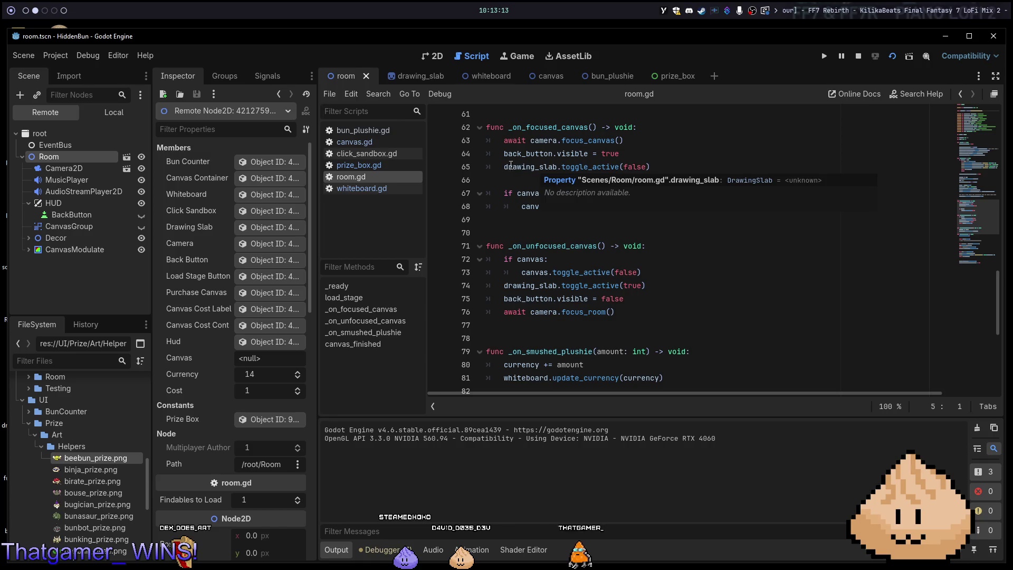
scroll(585, 176, "down", 2)
scroll(593, 178, "down", 4)
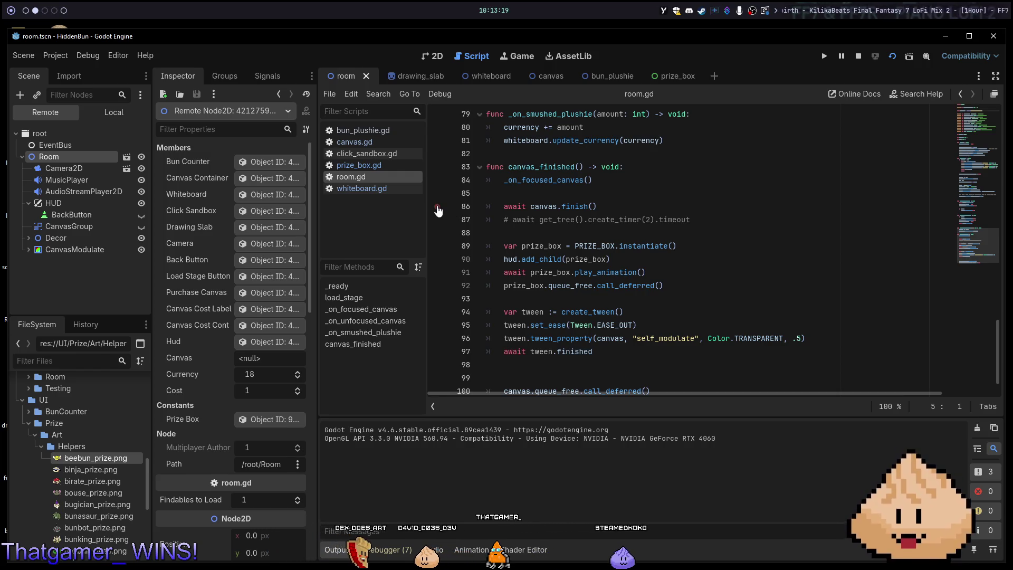
left_click(437, 246)
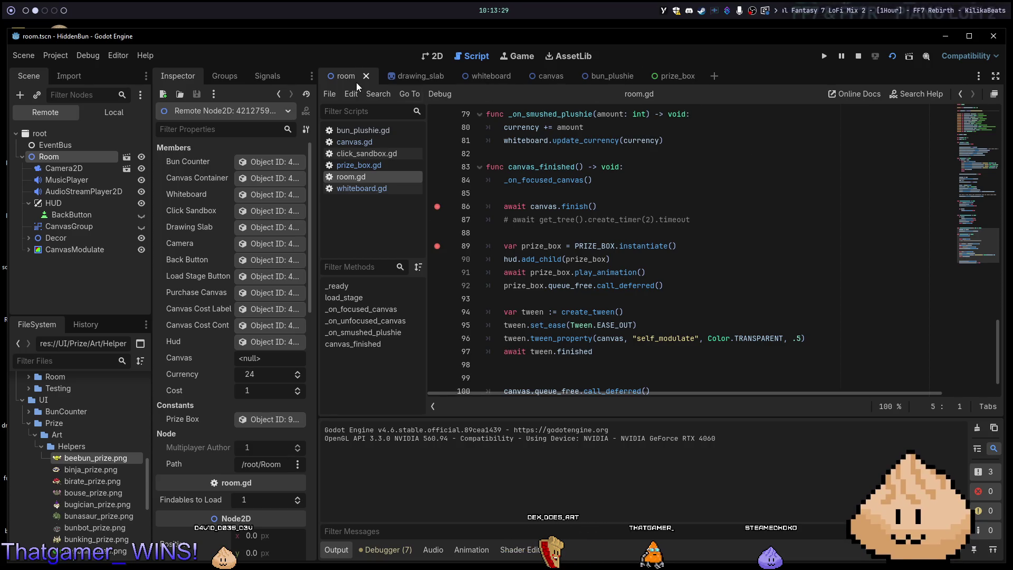
left_click(443, 56)
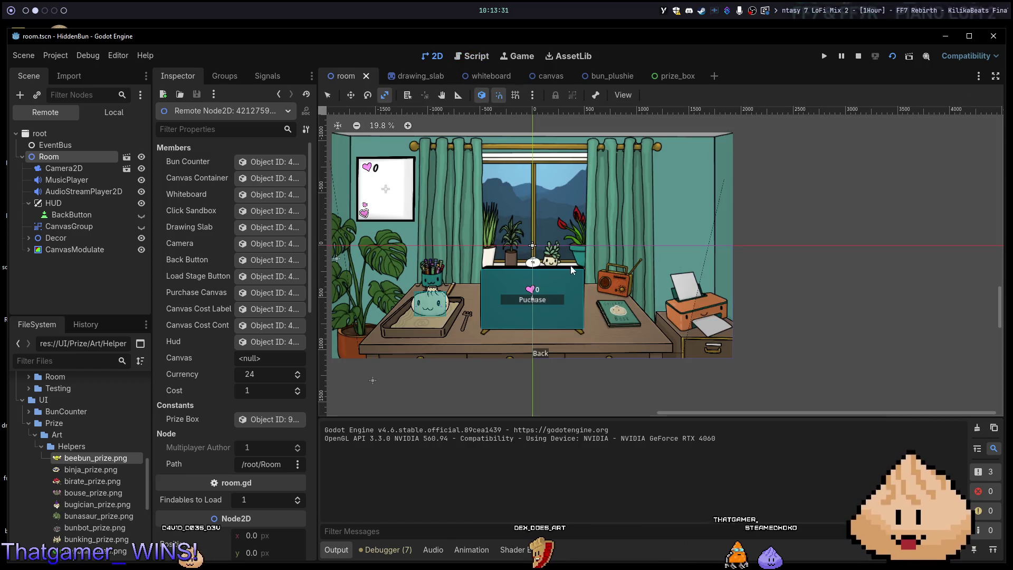
In the Game view, buy a drawing on the laptop and find the hidden item to hit the breakpoint.
left_click(552, 279)
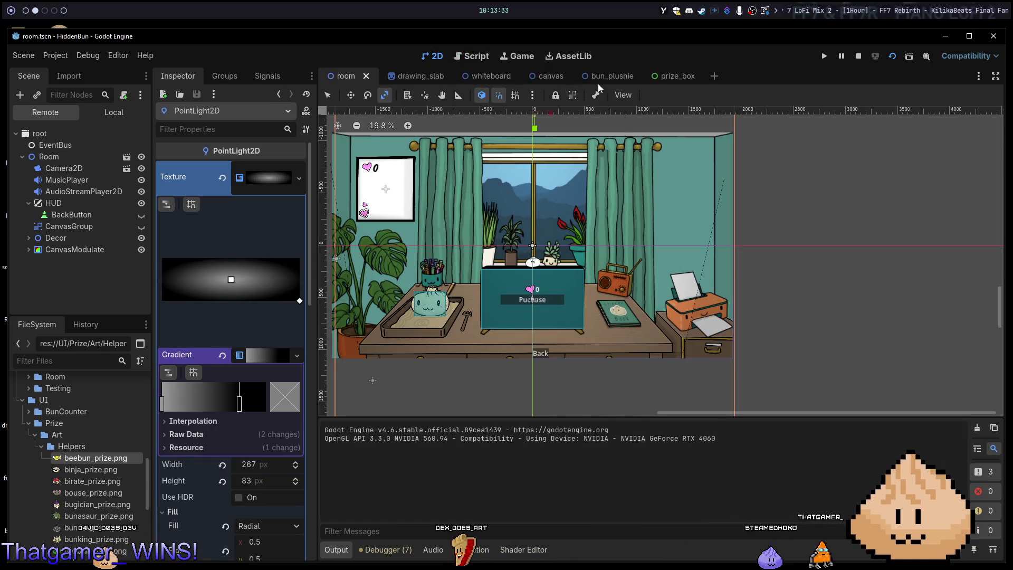
left_click(518, 56)
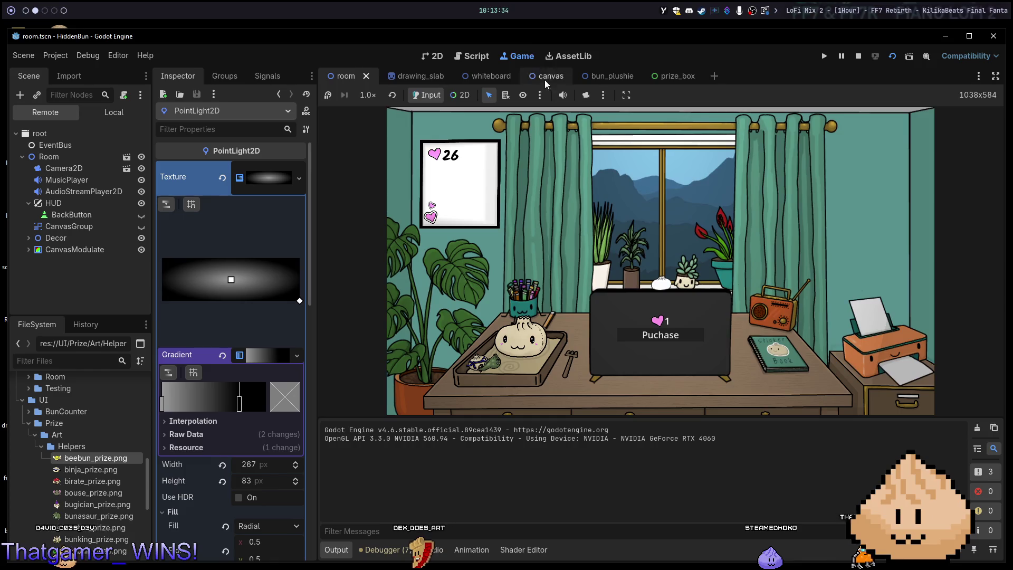
left_click(623, 302)
left_click(636, 297)
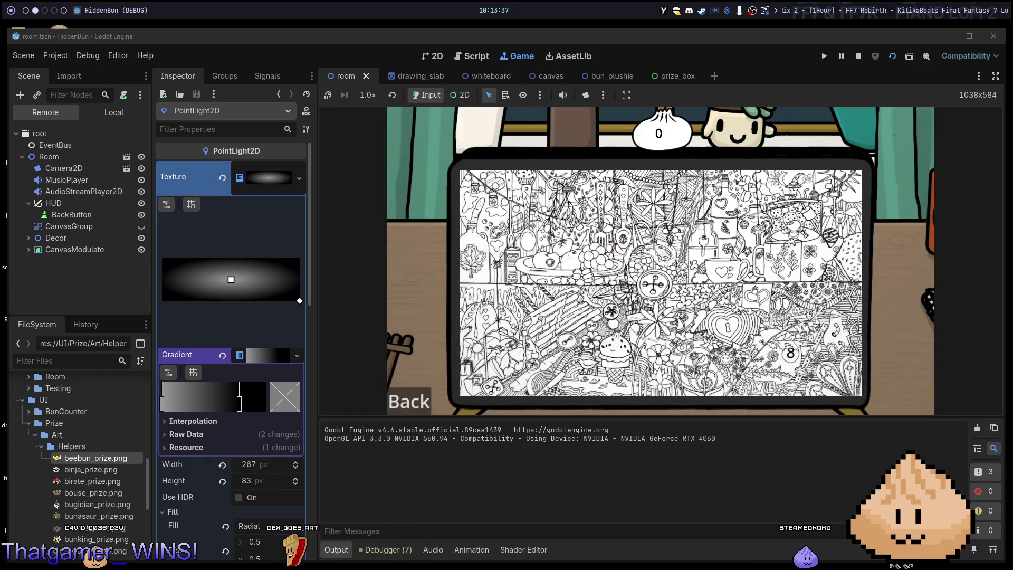
left_click(632, 299)
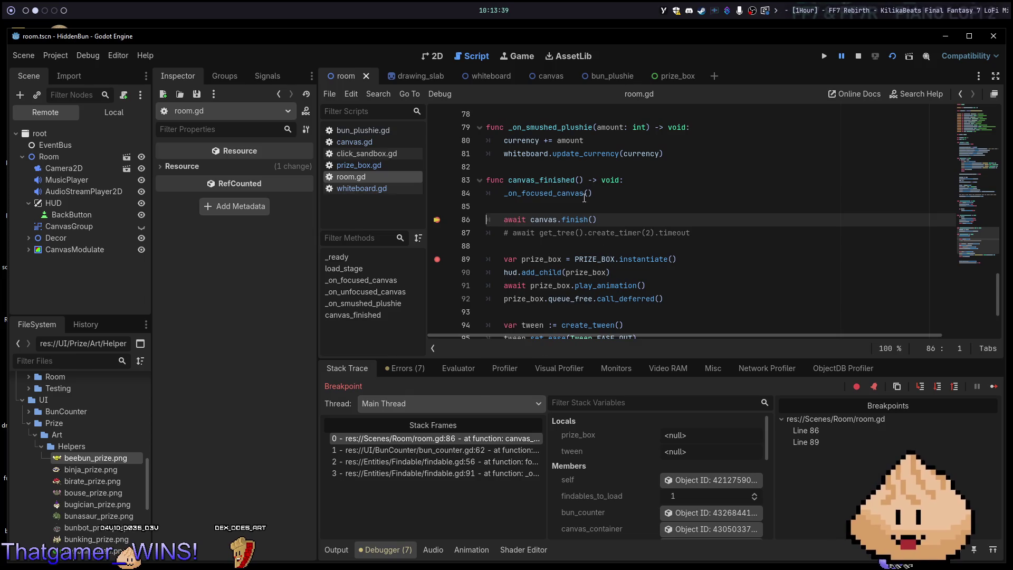
Step over with F10 through the camera transition, worker process code and physics processing.
key("F10")
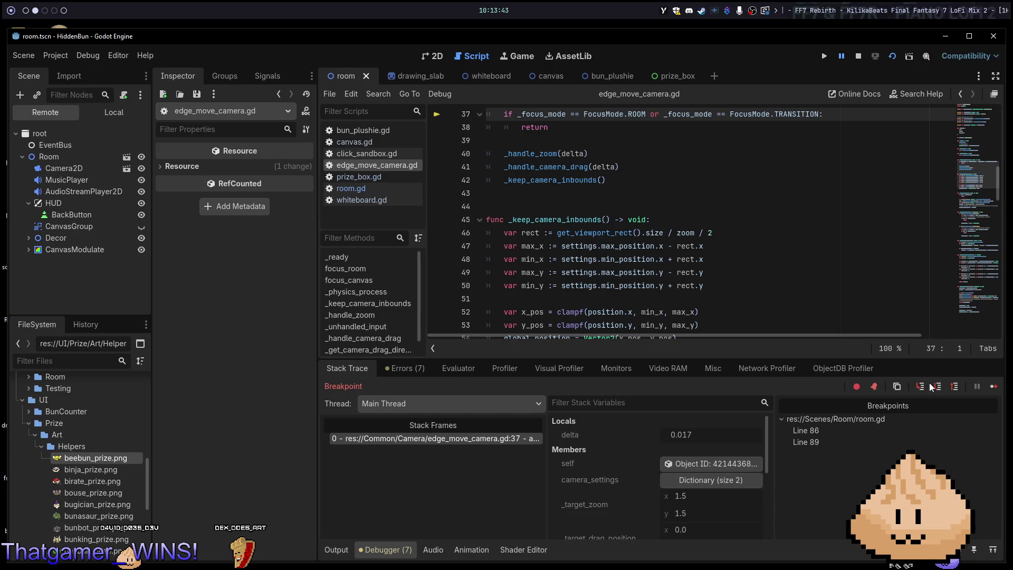
key("F10")
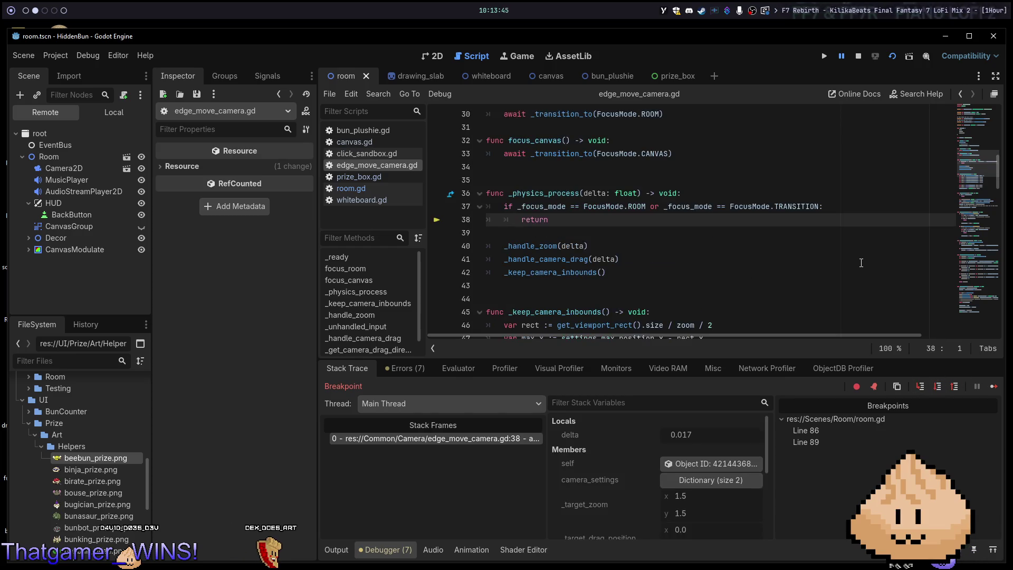
key("F10")
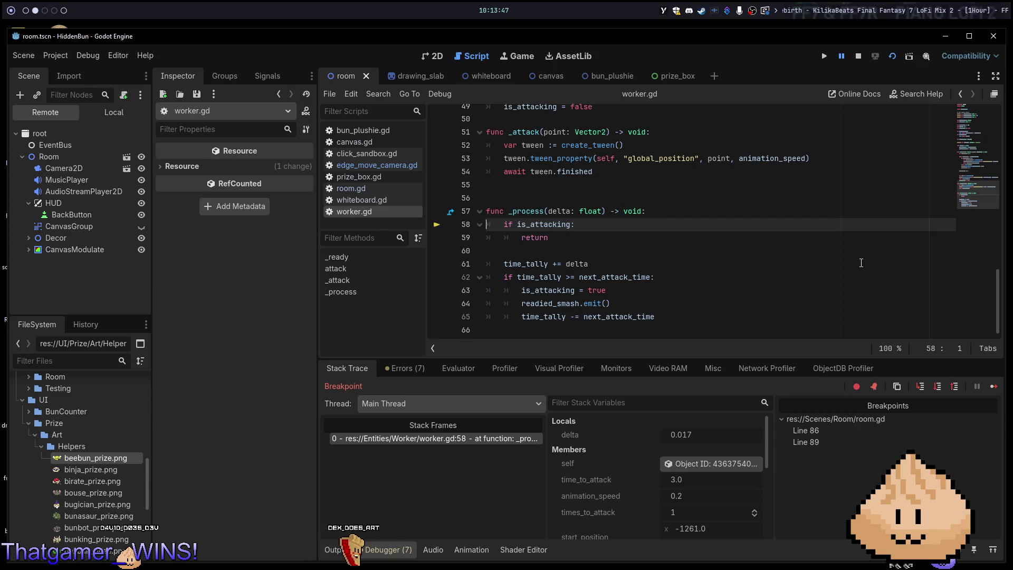
key("F10")
key("F10")
key("F10")
key("F10")
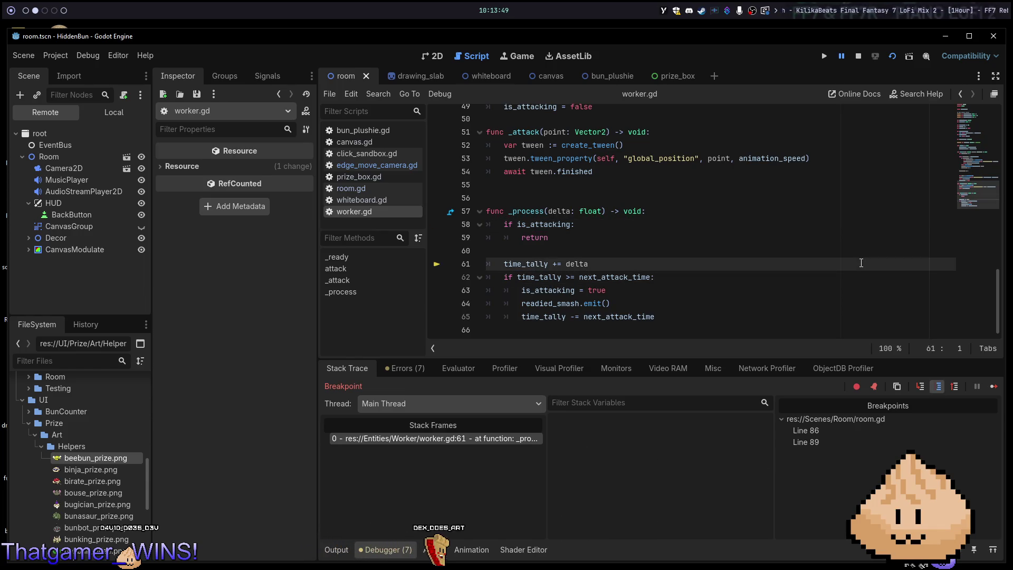
key("F10")
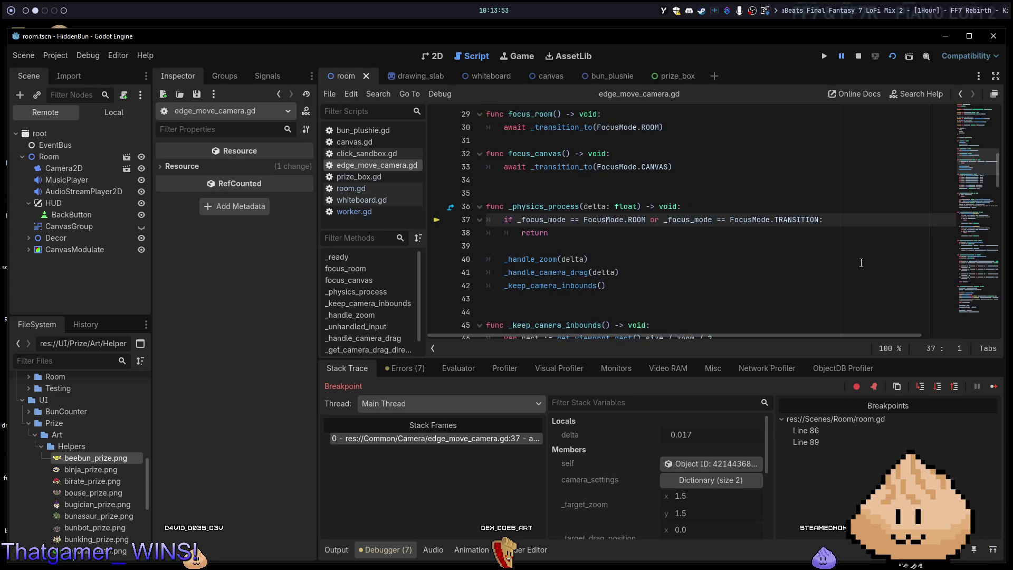
key("F10")
key("F10")
key("F10")
key("F10")
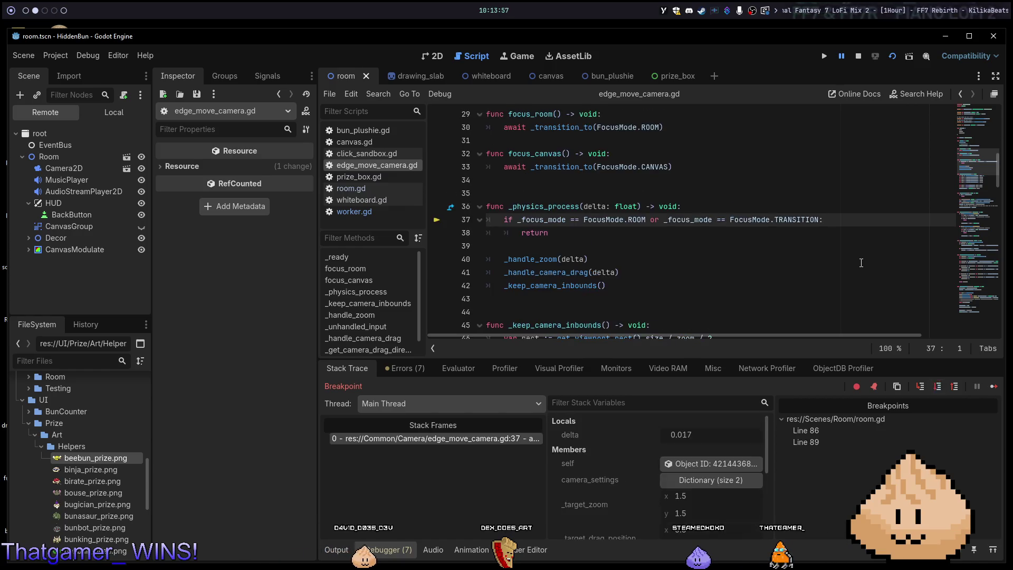
key("F10")
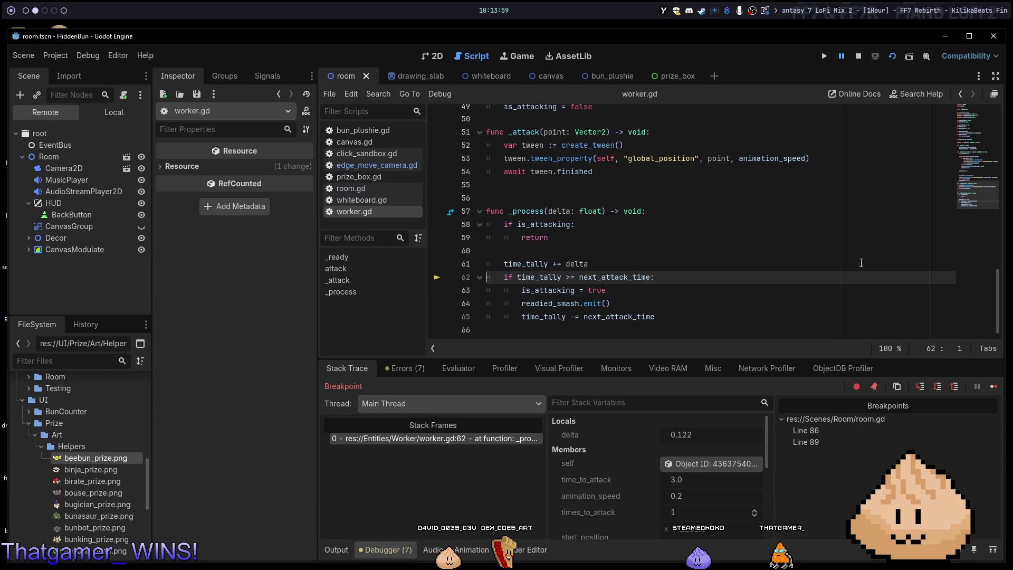
key("F10")
key("F10")
key("F10")
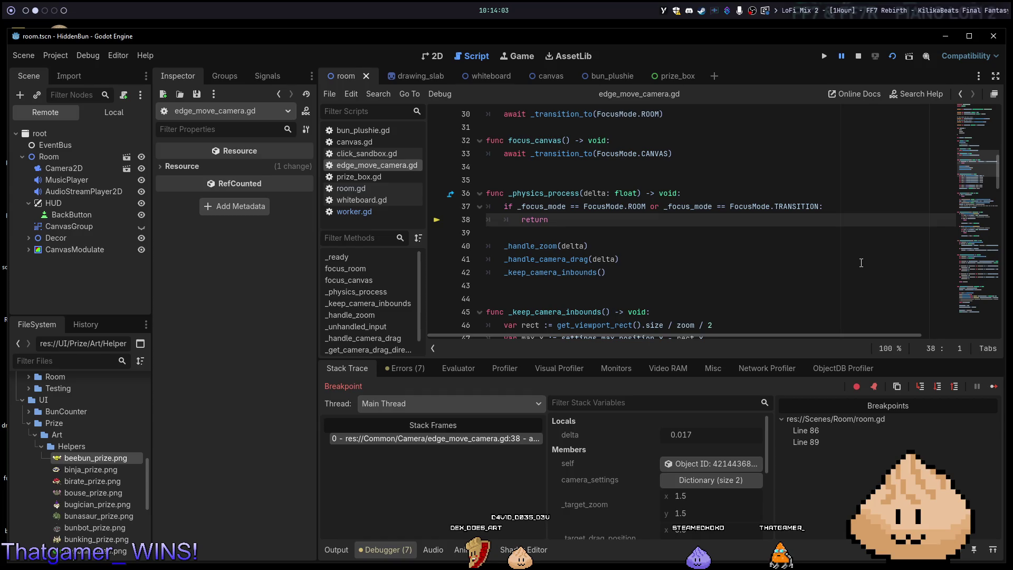
key("F10")
key("F10")
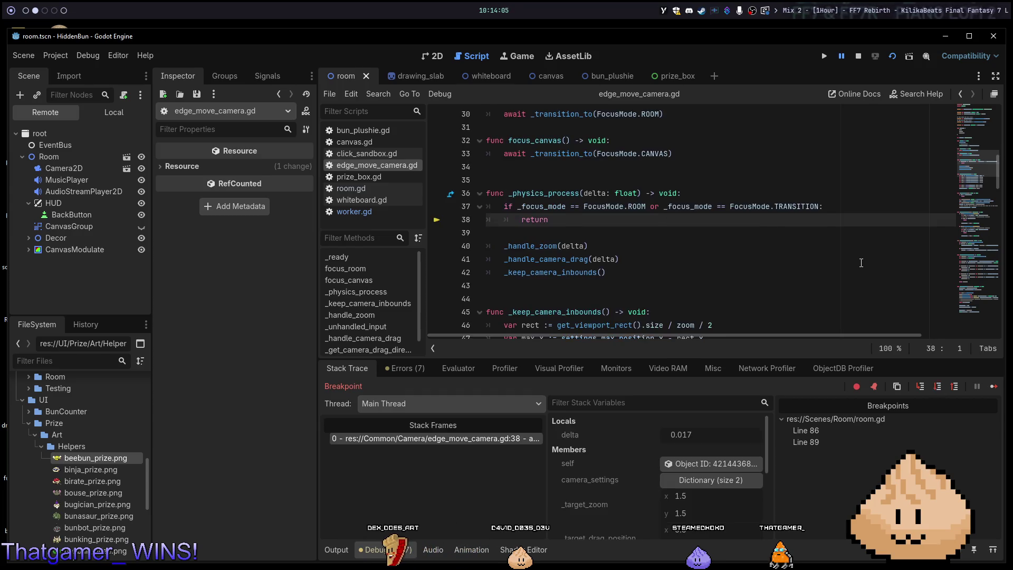
key("F10")
key("F10")
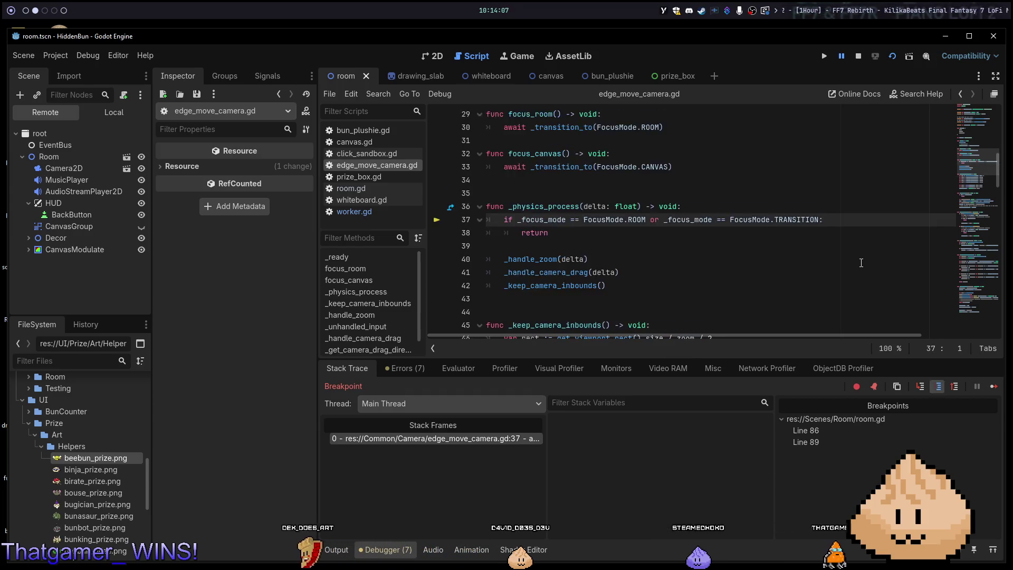
key("F10")
key("F10")
key("F10")
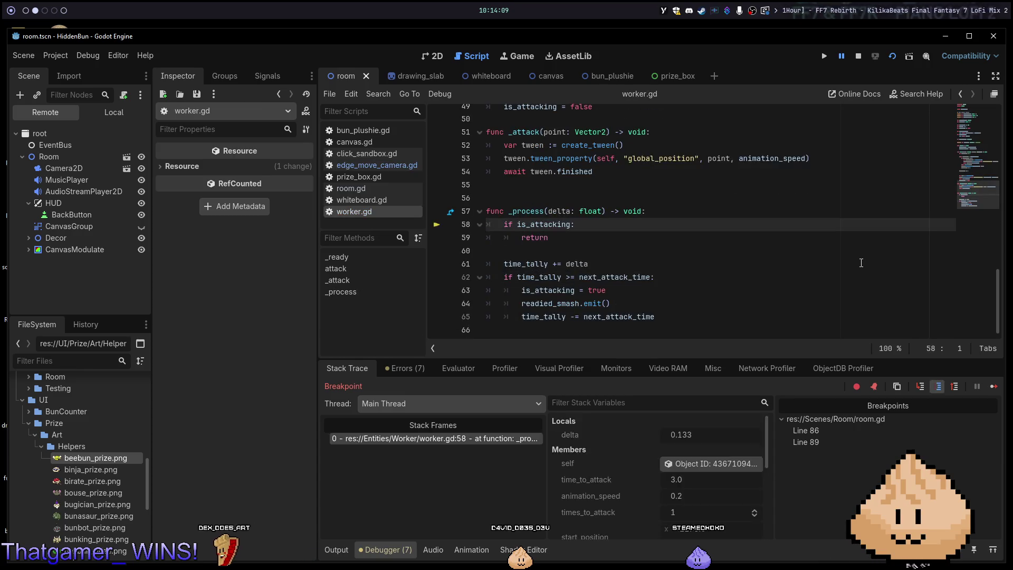
key("F10")
key("F10")
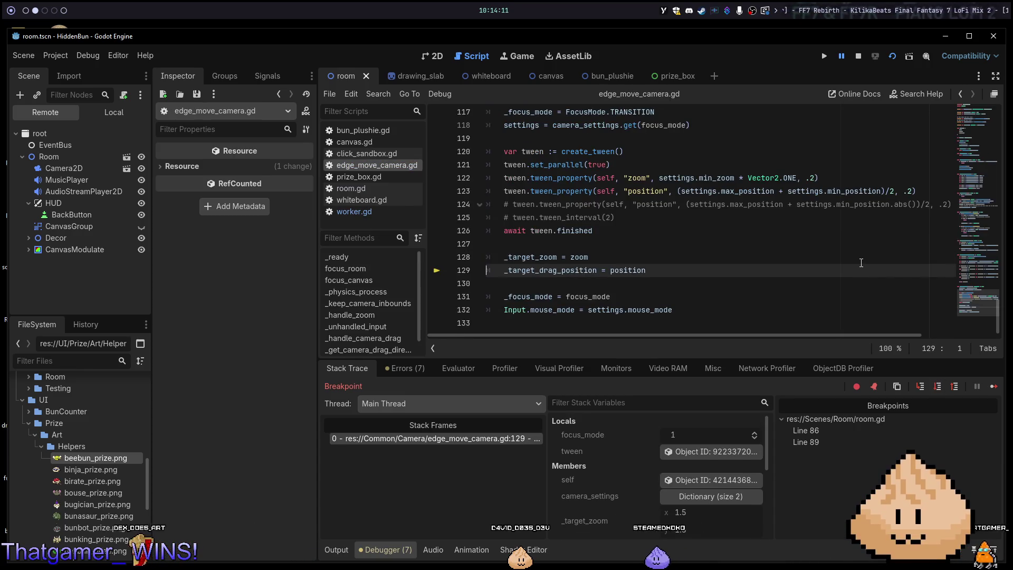
key("F10")
key("F10")
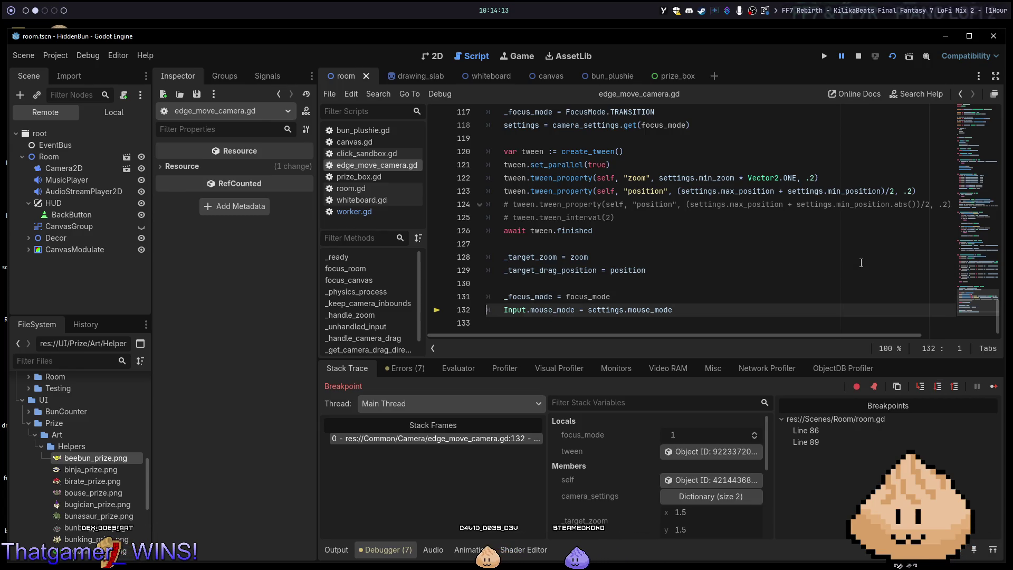
key("F10")
key("F10")
key("F10")
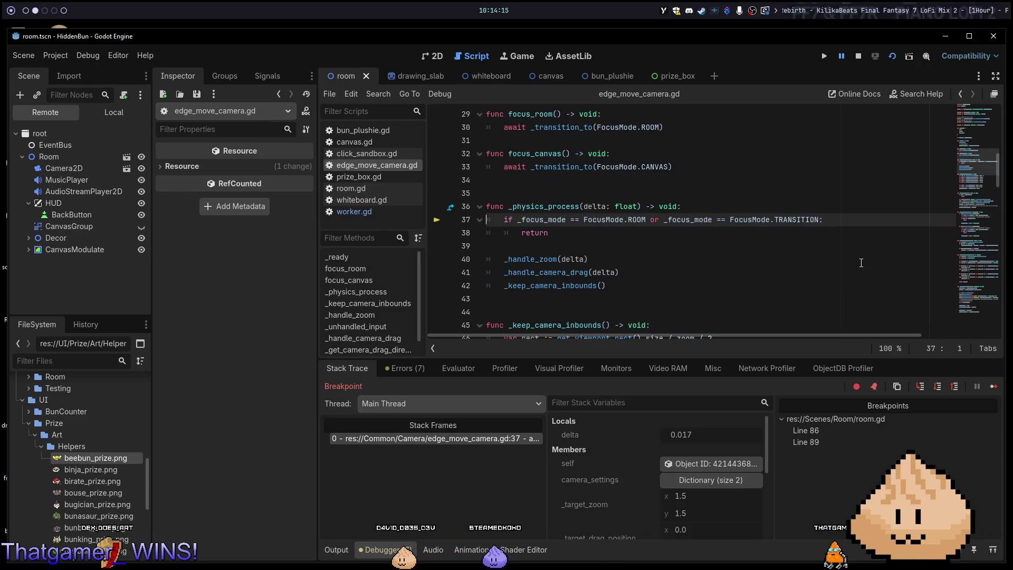
key("F10")
key("F10")
key("F10")
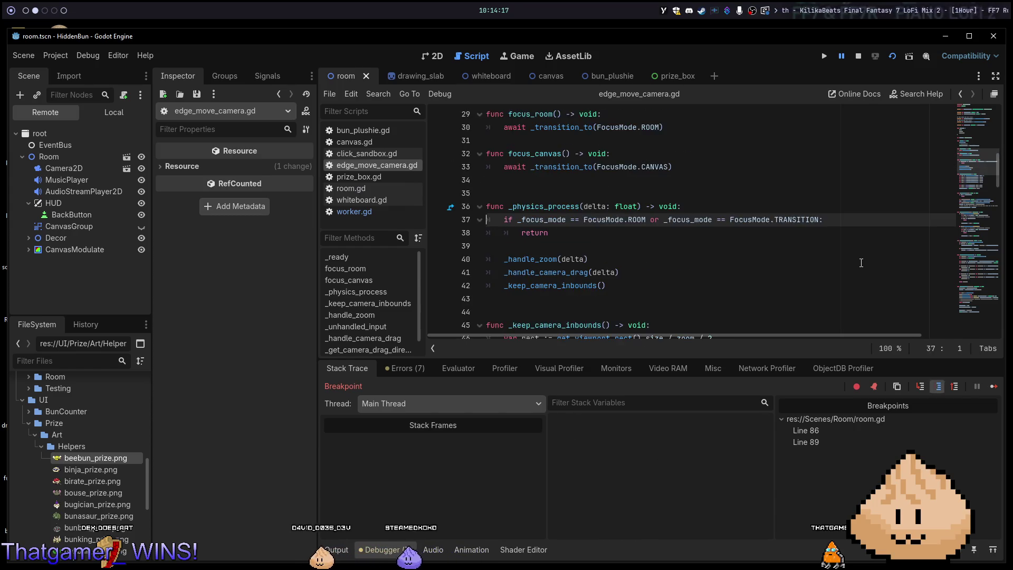
key("F10")
key("F10")
key("F10")
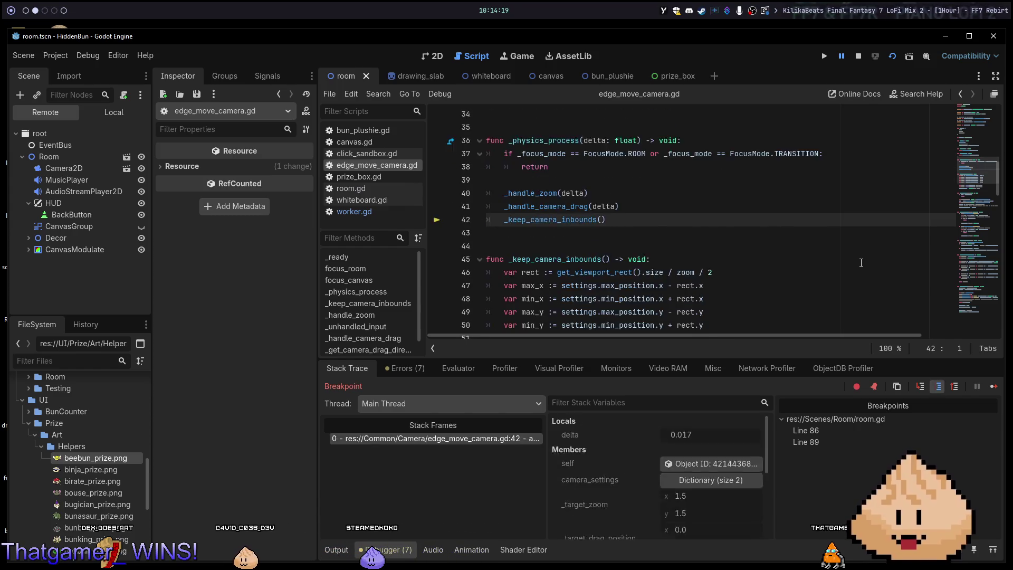
key("F10")
key("F10")
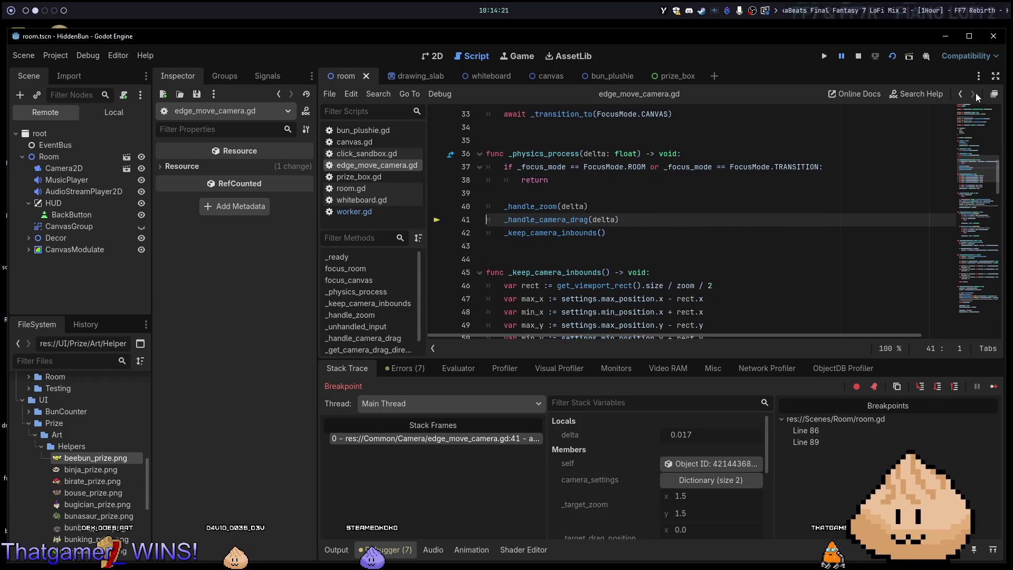
Resume execution to the line 89 prize box breakpoint, then stop the debug session.
left_click(994, 387)
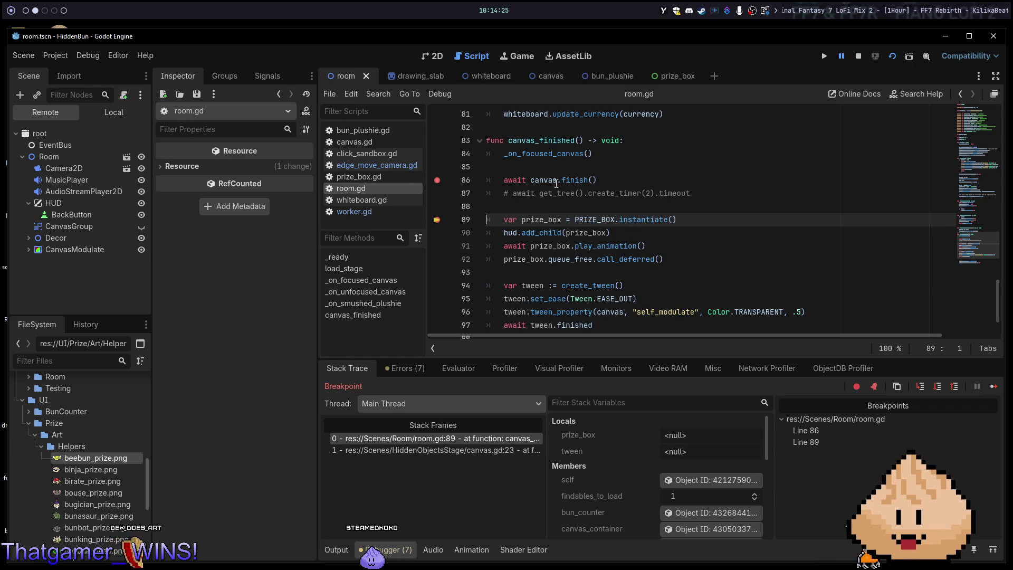
mouse_move(553, 184)
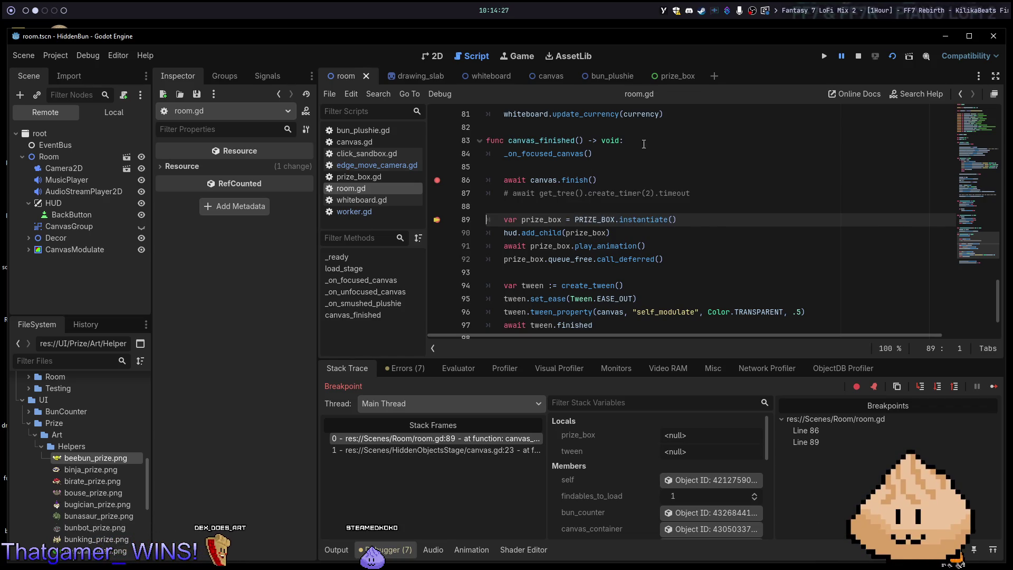
key("F8")
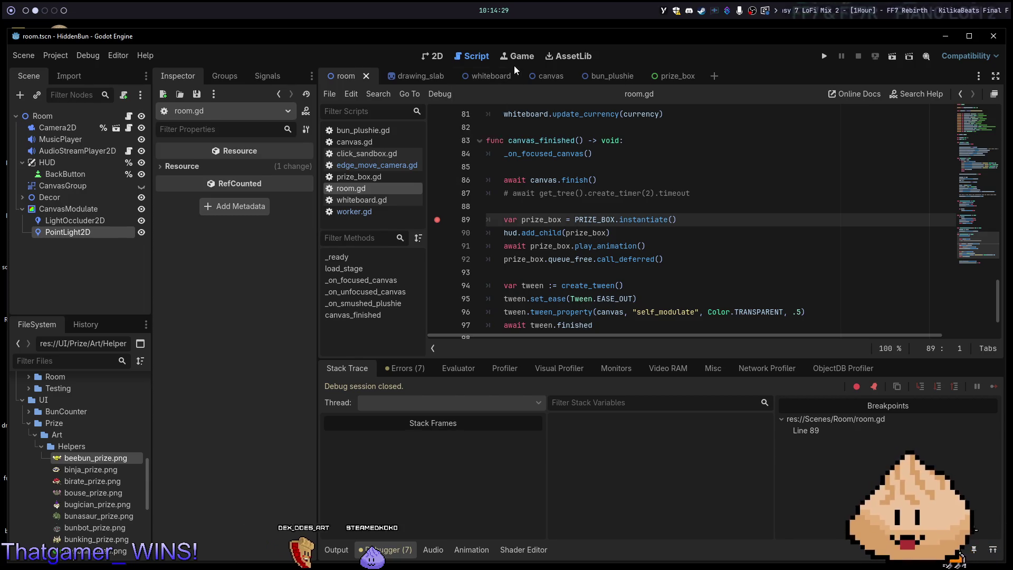
Run the game with F5, find Scoopy in the desk drawing, then jump to canvas.gd's finish() definition.
left_click(514, 65)
key("F5")
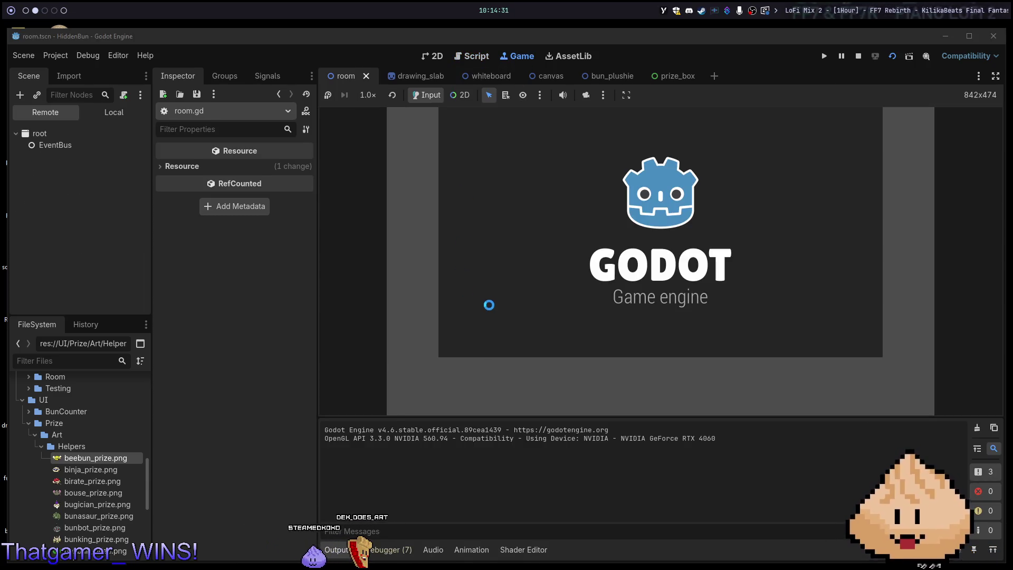
left_click(685, 339)
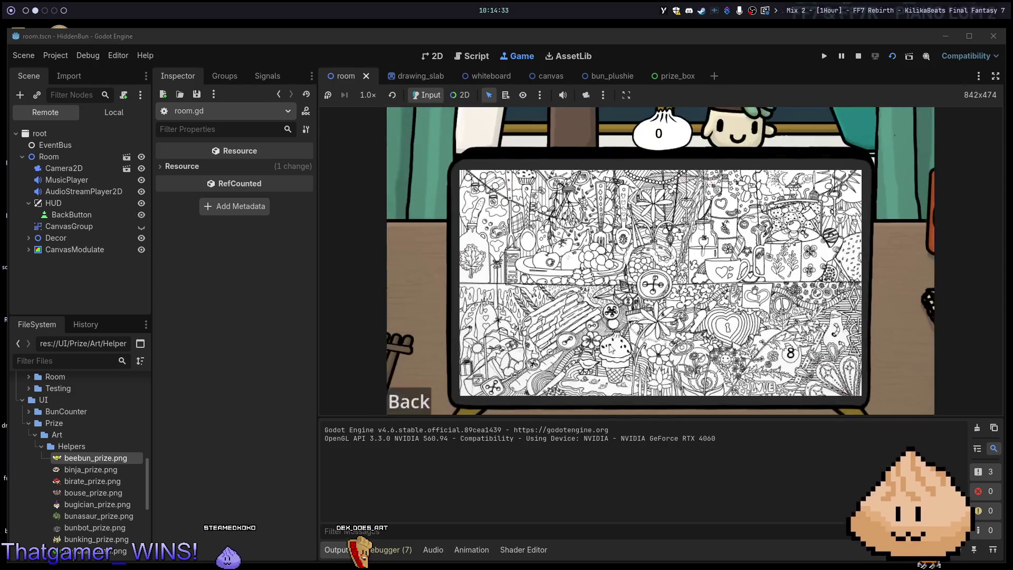
left_click(611, 349)
left_click(410, 401)
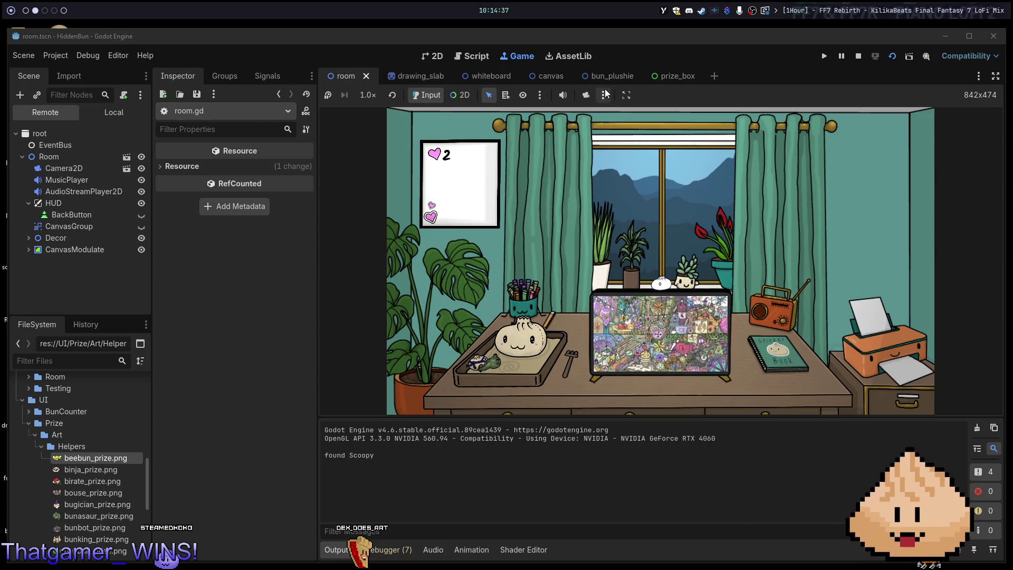
left_click(464, 58)
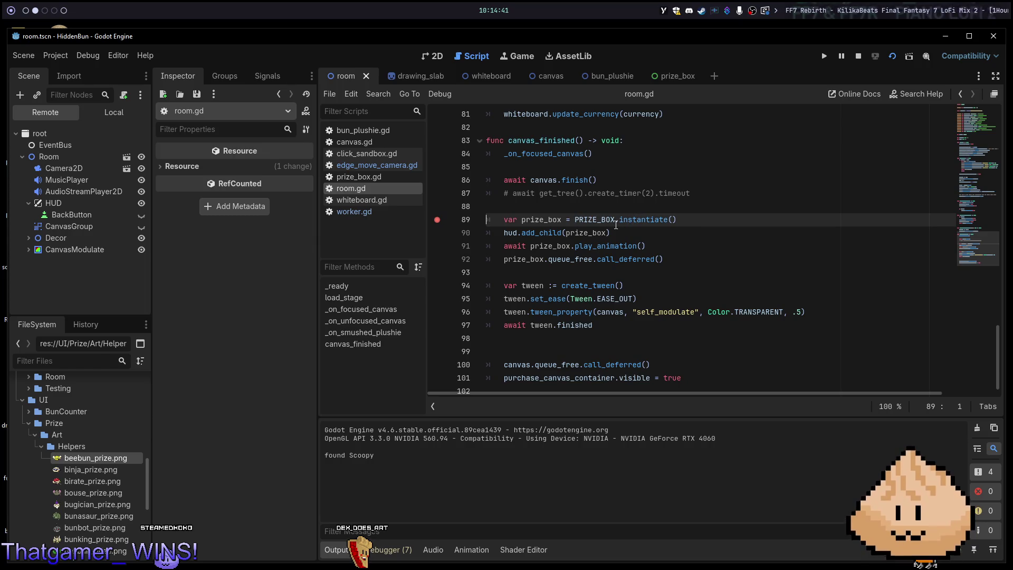
left_click(568, 183, "ctrl")
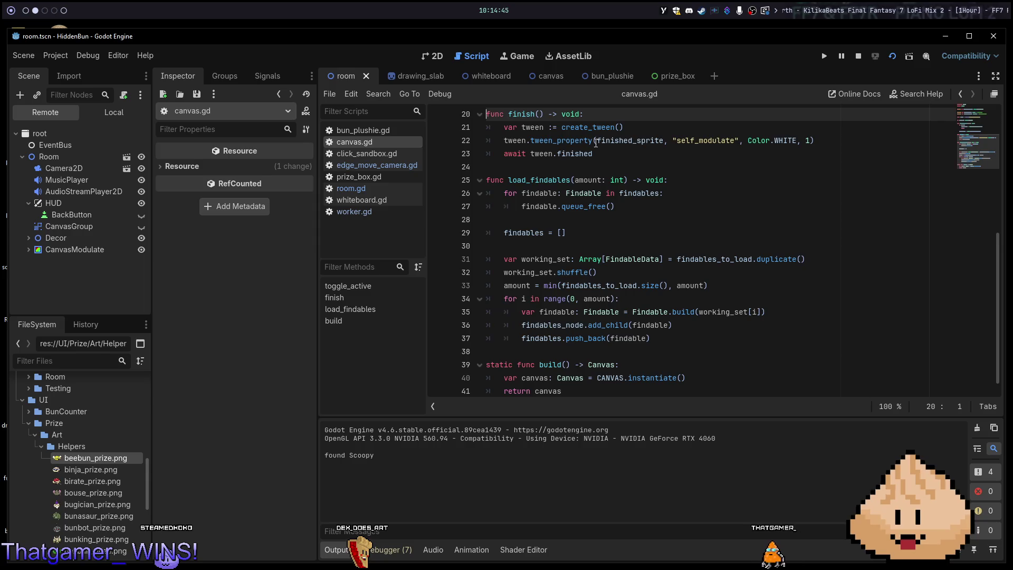
Scroll through canvas.gd's finish() function, placing the caret on the tween_property call.
scroll(604, 169, "up", 2)
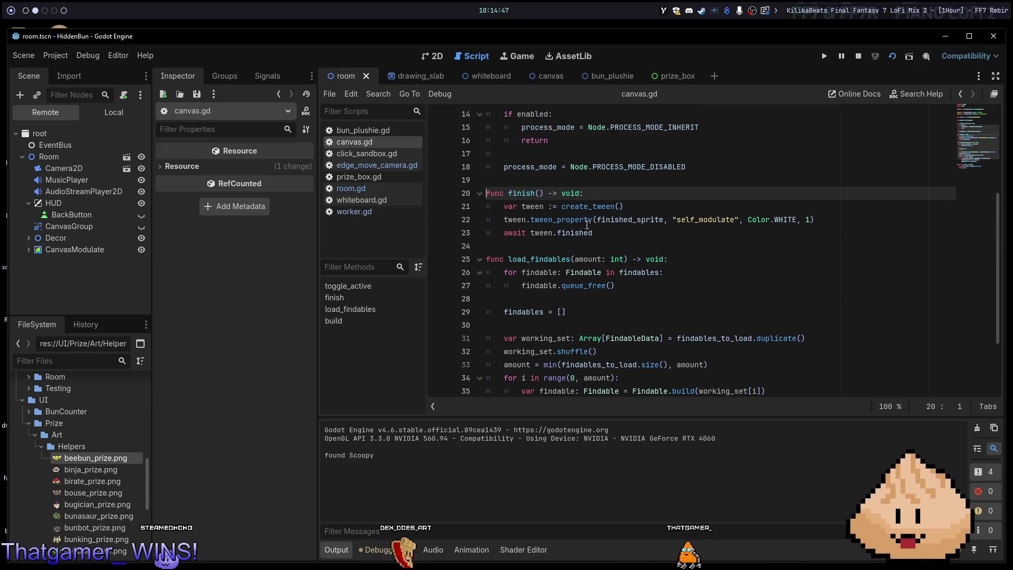
left_click(586, 224)
scroll(612, 223, "up", 5)
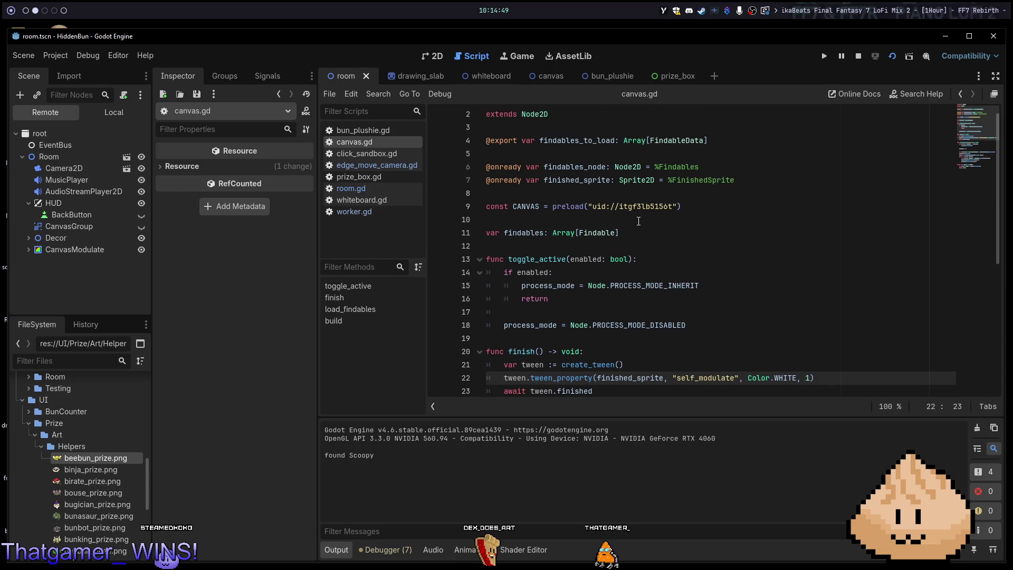
scroll(638, 222, "down", 4)
scroll(638, 221, "up", 1)
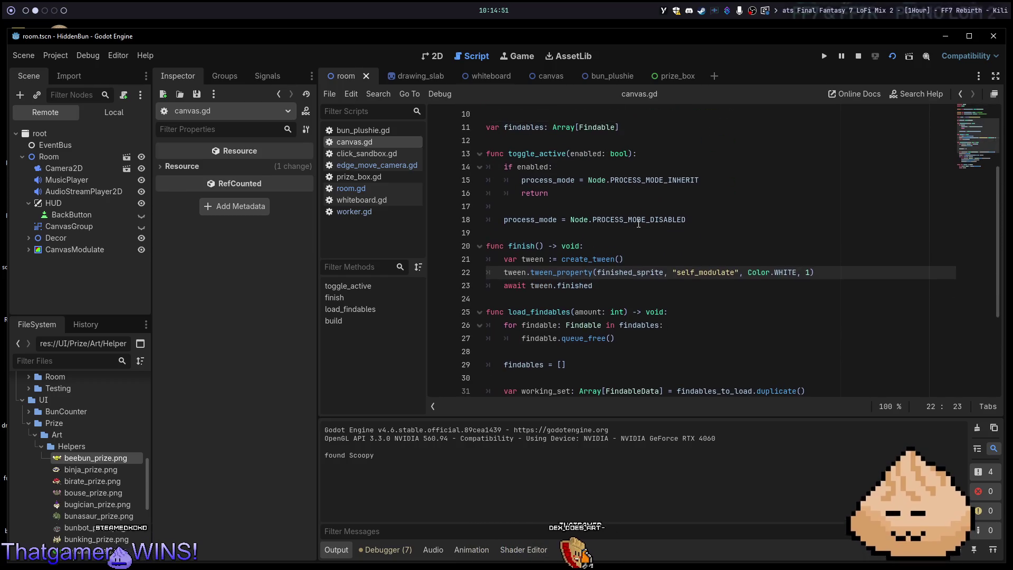
scroll(638, 222, "up", 2)
scroll(639, 223, "up", 1)
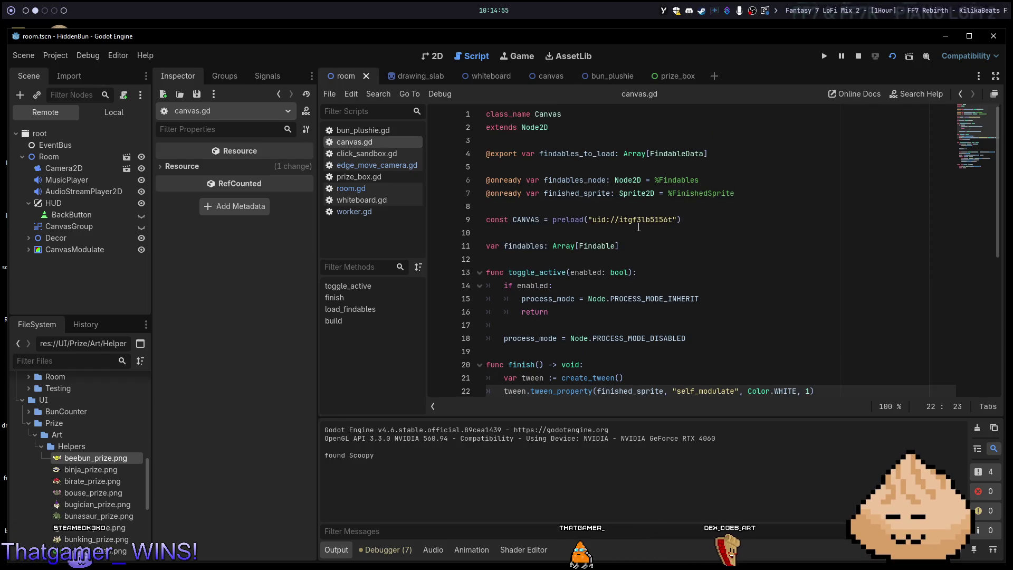
scroll(639, 227, "down", 6)
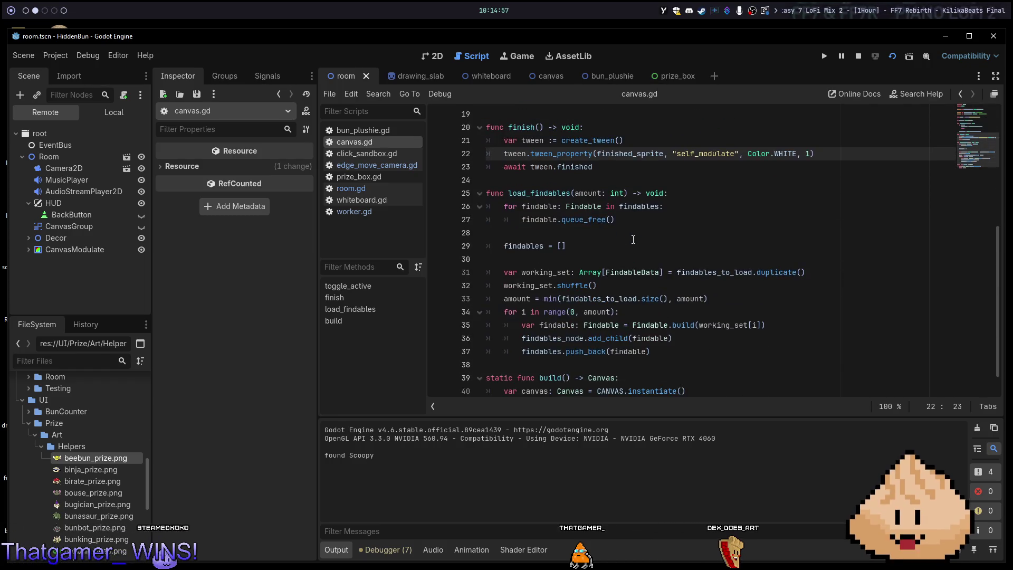
scroll(633, 239, "down", 1)
scroll(631, 242, "up", 1)
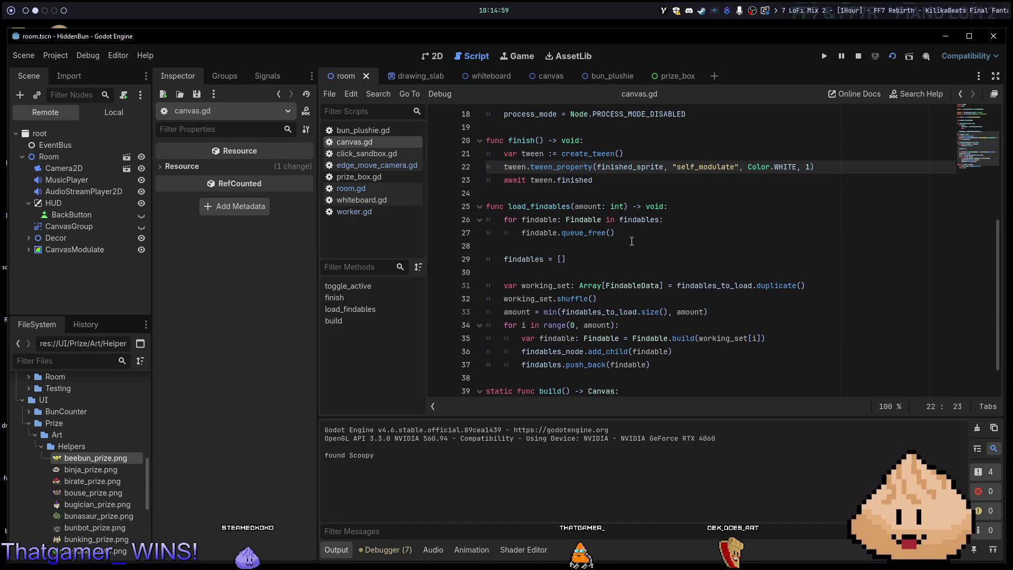
scroll(631, 242, "up", 3)
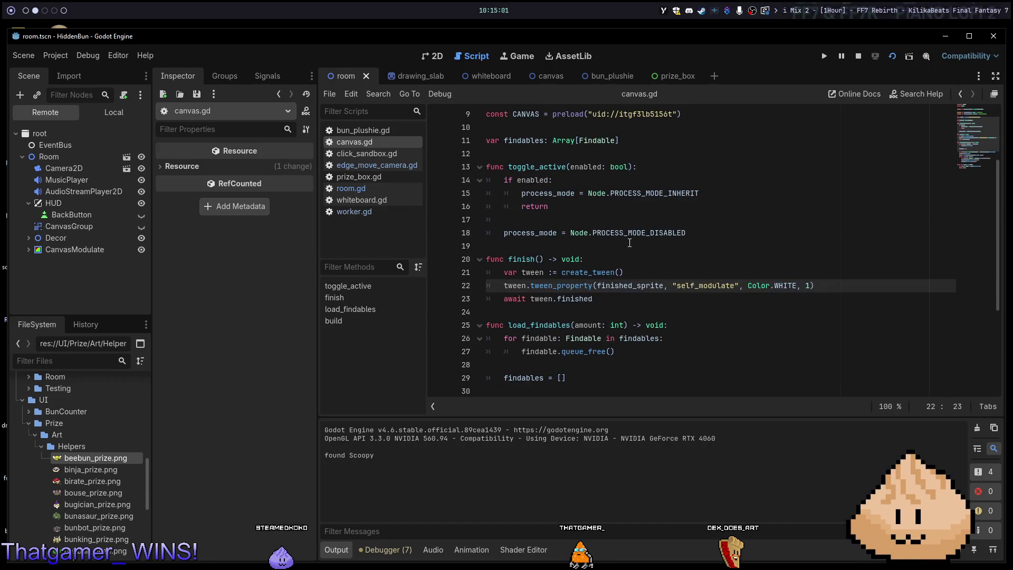
mouse_move(604, 276)
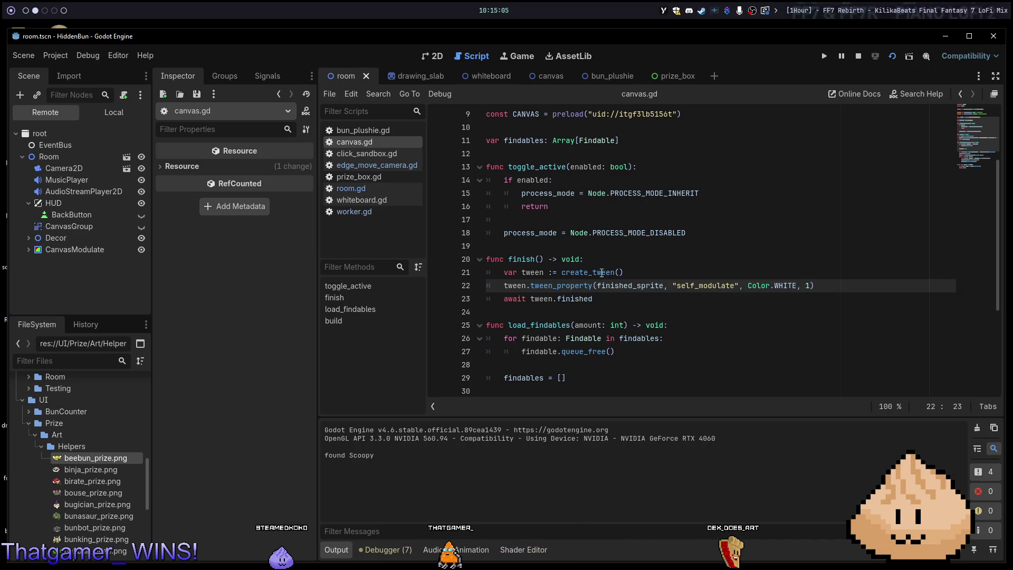
Jump between the top of canvas.gd and the tween_property line, then return to room.gd's await canvas.finish().
key("ctrl+Home")
key("alt+Left")
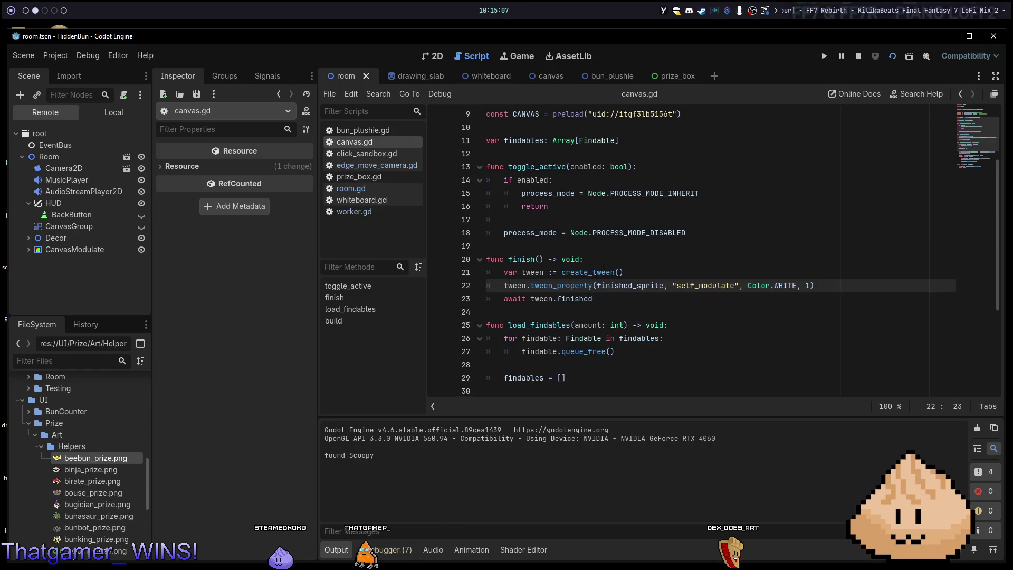
key("ctrl+Home")
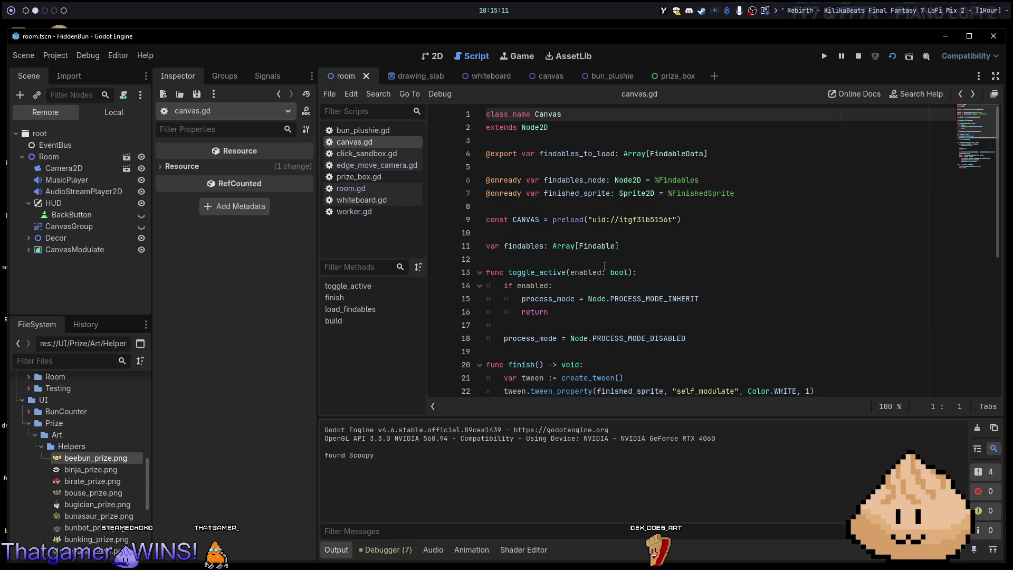
scroll(605, 266, "down", 1)
scroll(604, 267, "up", 1)
scroll(607, 268, "down", 3)
key("alt+Left")
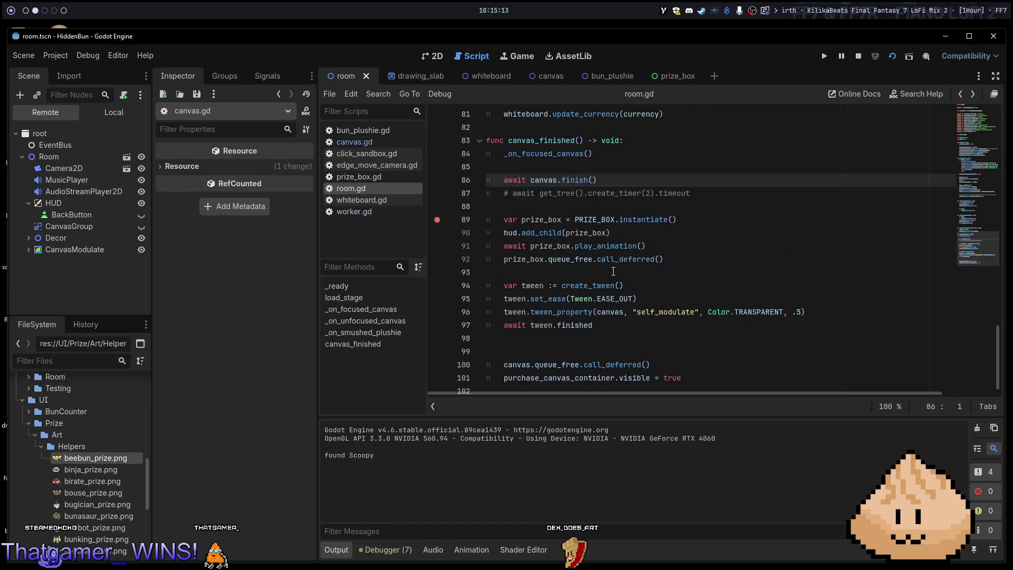
Inspect canvas.gd's finish() definition, then switch to the running Game view.
left_click(583, 179, "ctrl")
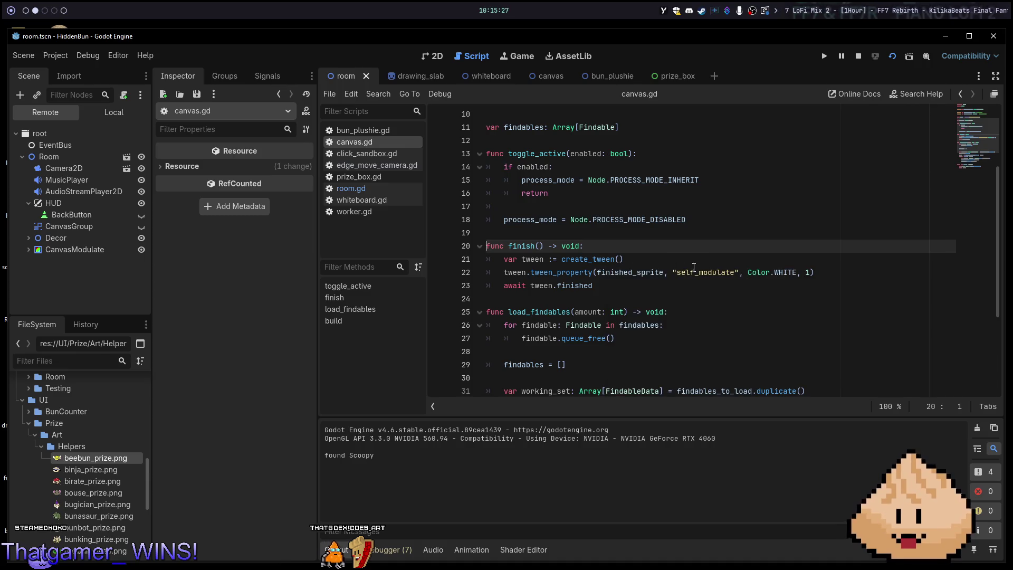
mouse_move(784, 272)
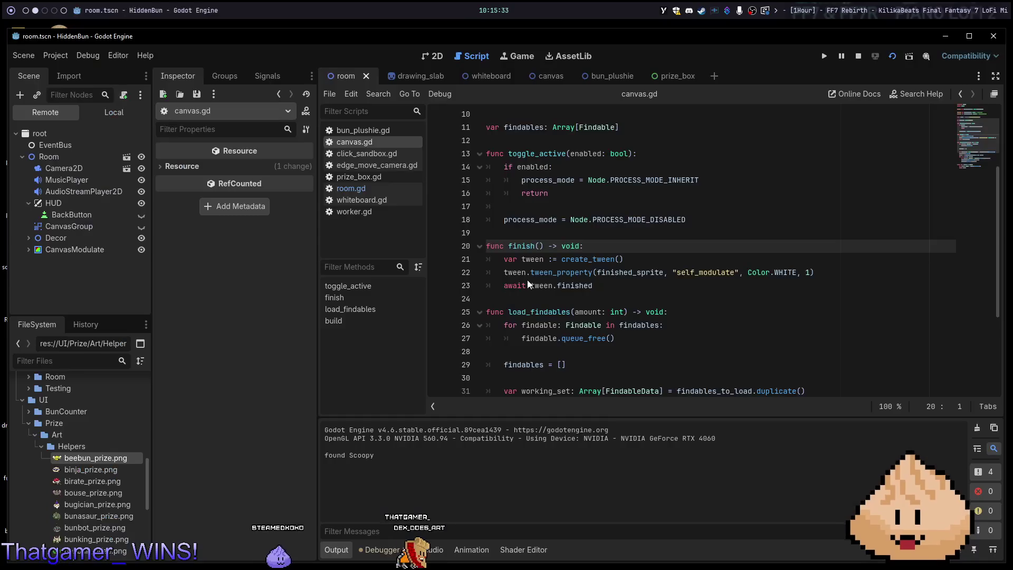
left_click(516, 56)
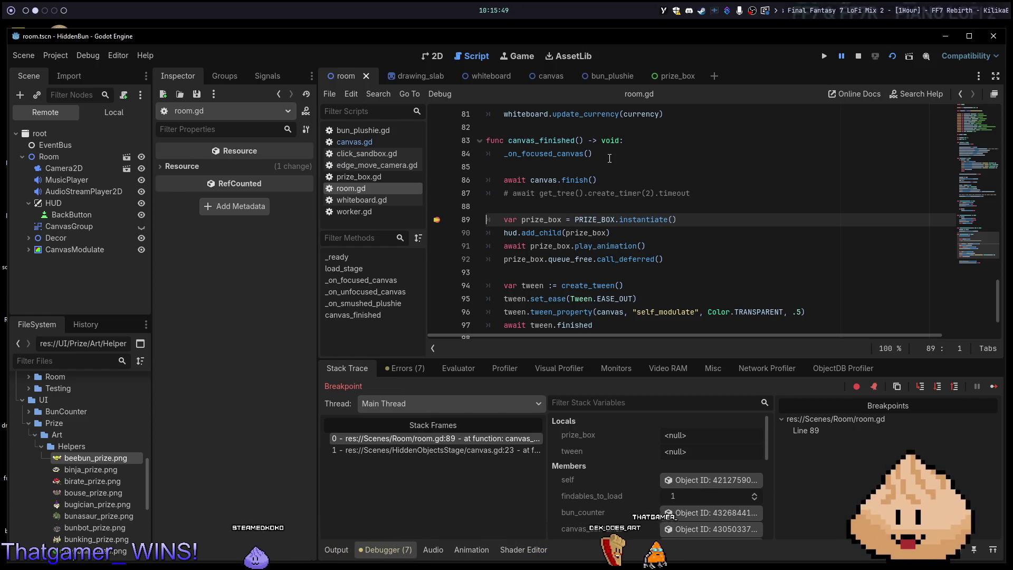
Jump to canvas.gd's finish function, stop the debug session with F8, and switch to Neovim.
left_click(567, 181, "ctrl")
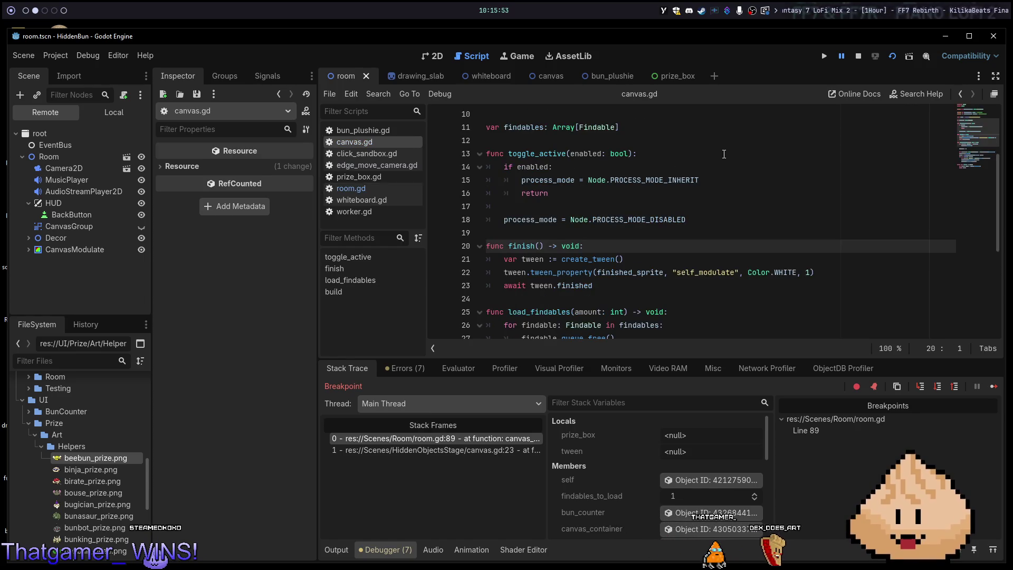
mouse_move(573, 262)
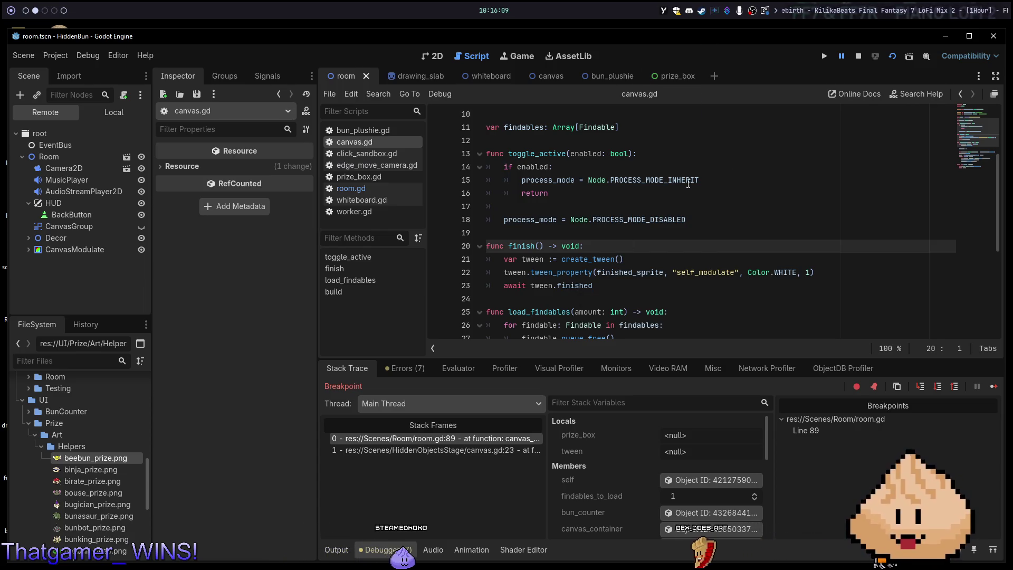
key("F8")
scroll(689, 184, "down", 3)
scroll(689, 184, "down", 2)
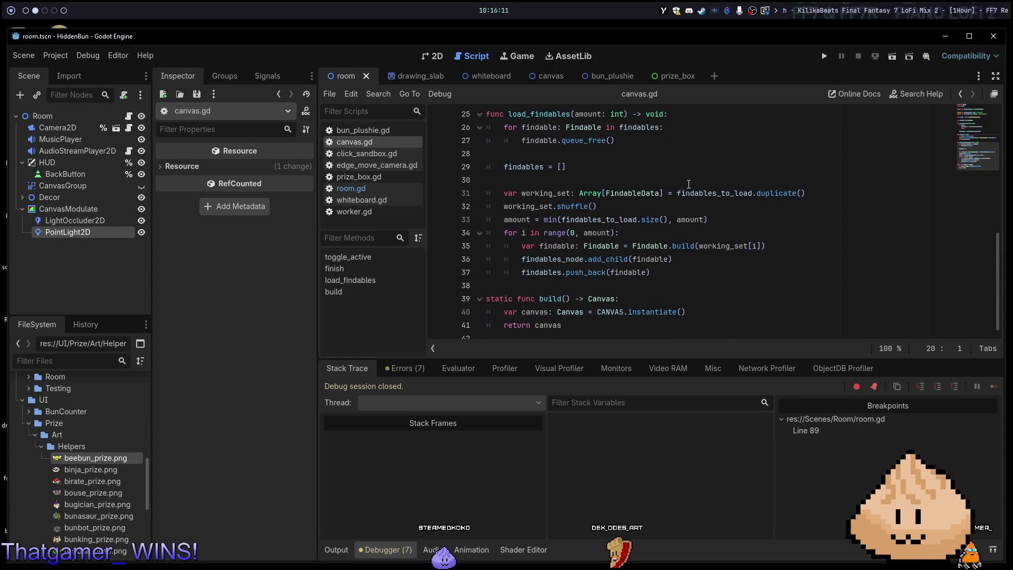
scroll(663, 217, "up", 7)
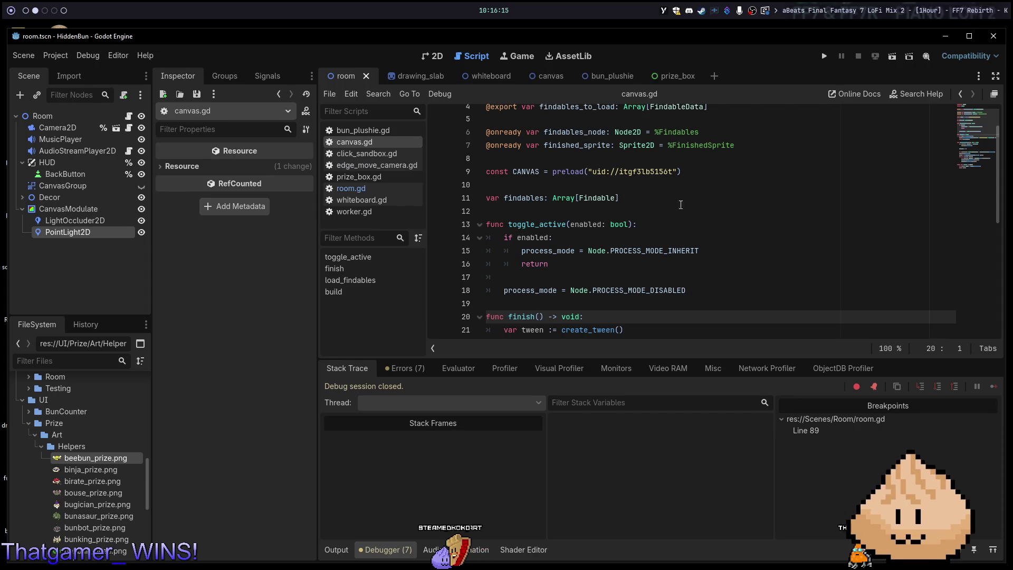
key("alt+Tab")
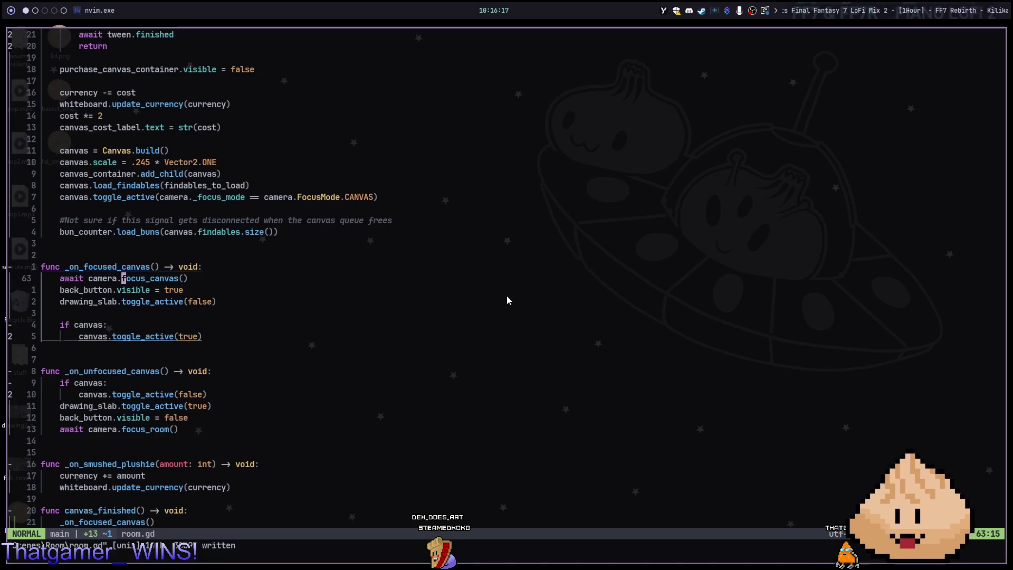
Move down 38 lines in room.gd and open click_sandbox.gd via the file finder ('sand').
key("3")
key("8")
key("j")
key("space")
key("f")
key("f")
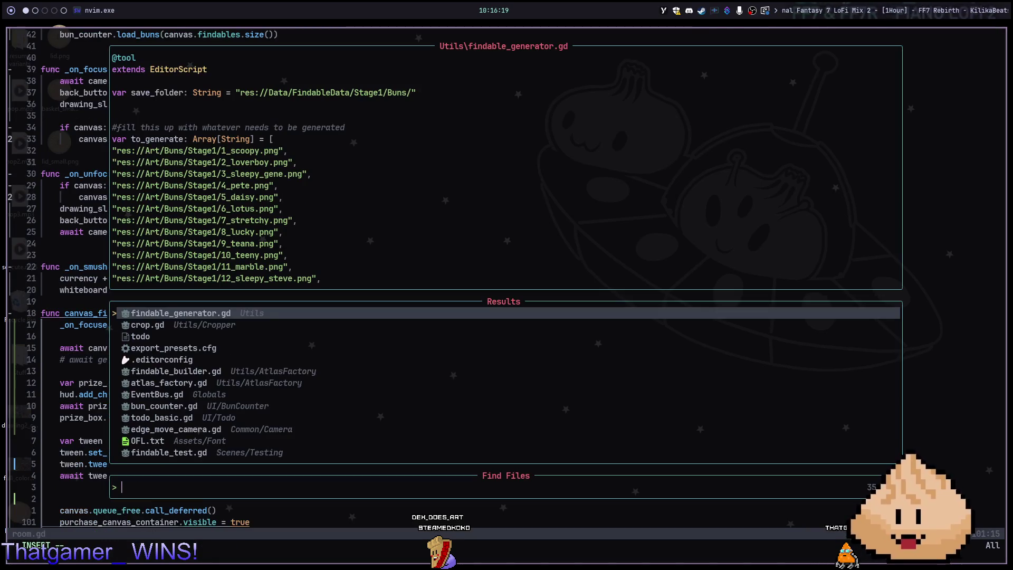
type("sand")
key("Return")
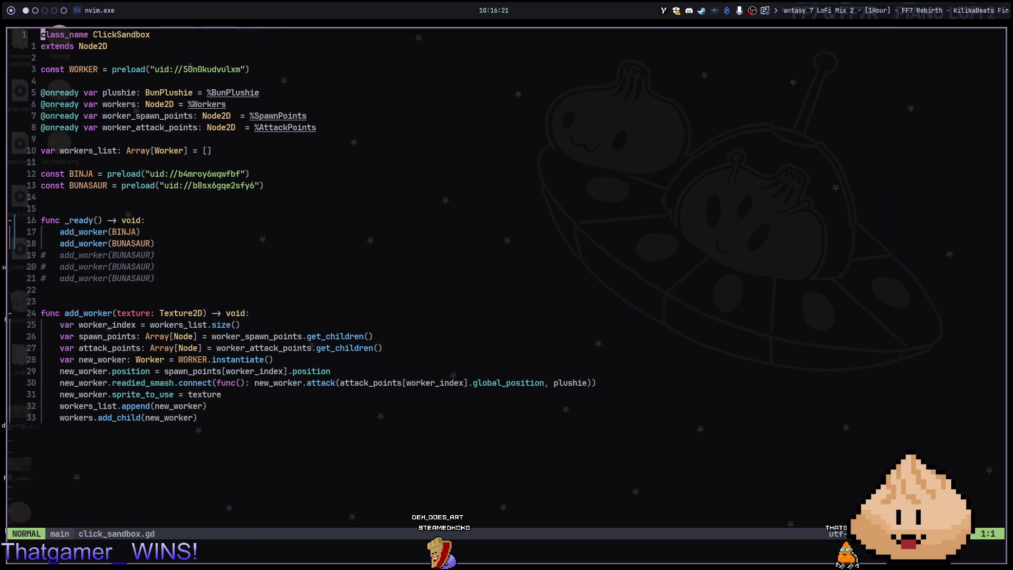
Jump down 14 lines to _ready, then open canvas.gd by searching 'stage' in the file finder.
key("1")
key("4")
key("j")
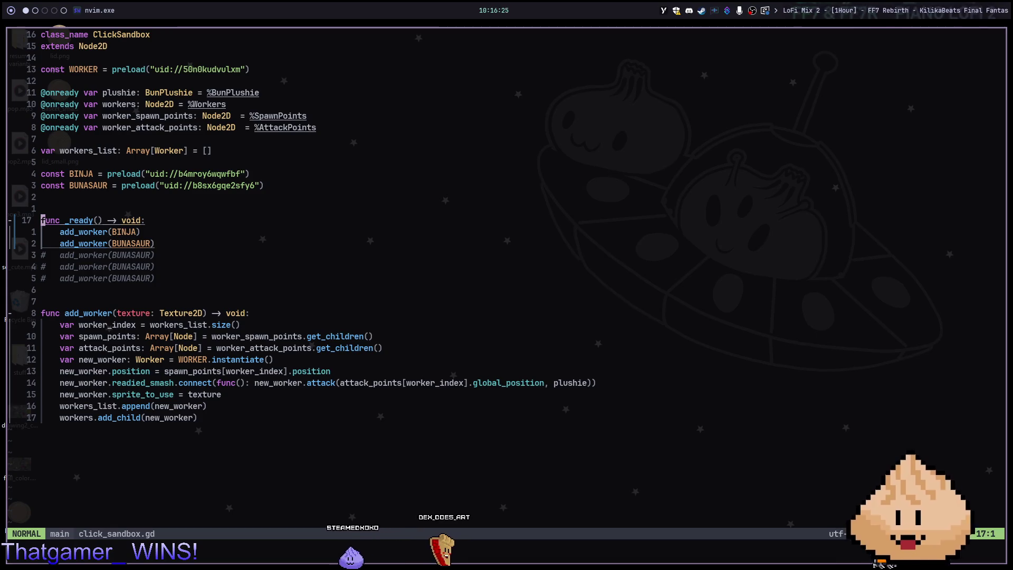
key("space")
key("f")
key("f")
type("stage")
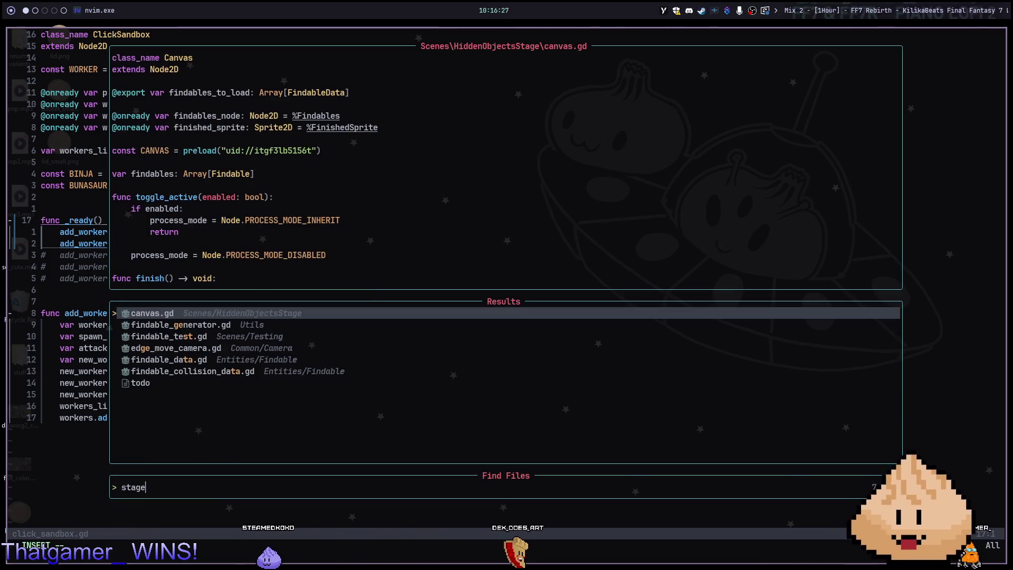
key("Return")
Search for 'process' and move to the next process_mode match.
type("/process")
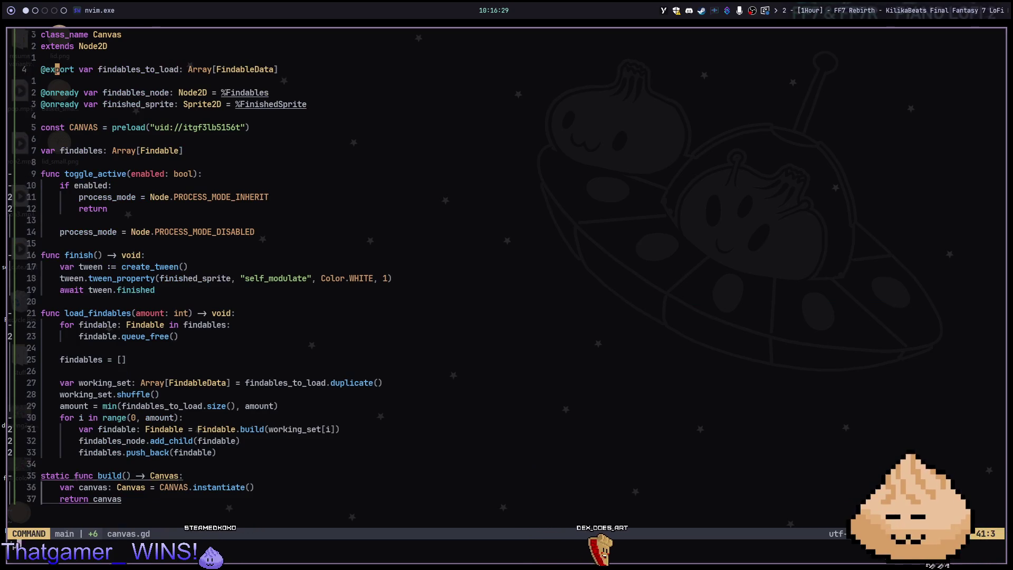
key("Return")
key("n")
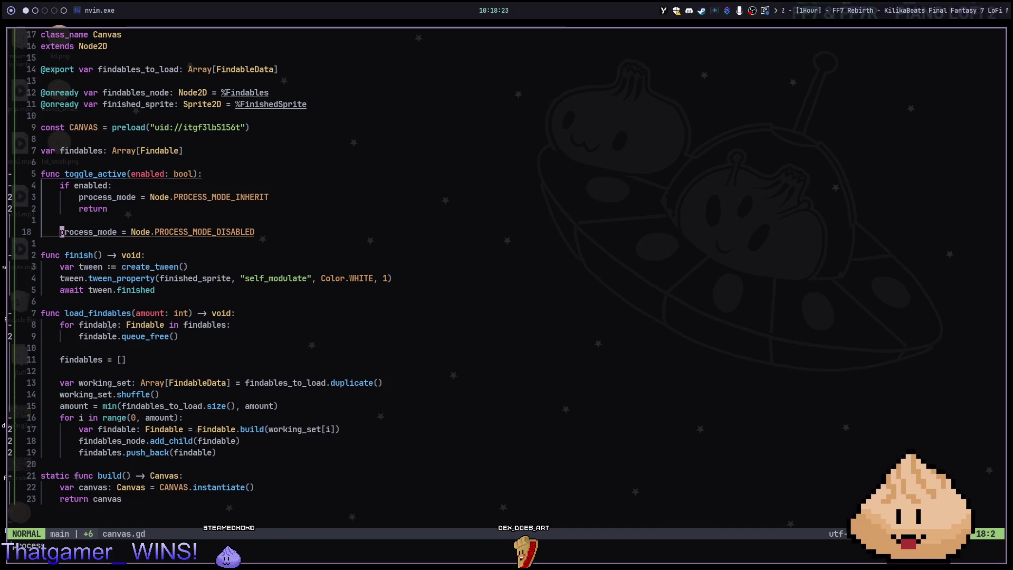
Try line selections around toggle_active's process_mode lines, ending on the DISABLED line.
key("k")
key("V")
key("j")
key("Escape")
key("k")
key("V")
key("j")
key("Escape")
key("k")
key("j")
key("V")
key("k")
key("Escape")
key("j")
key("V")
key("k")
key("Escape")
key("V")
key("j")
key("Escape")
key("k")
key("j")
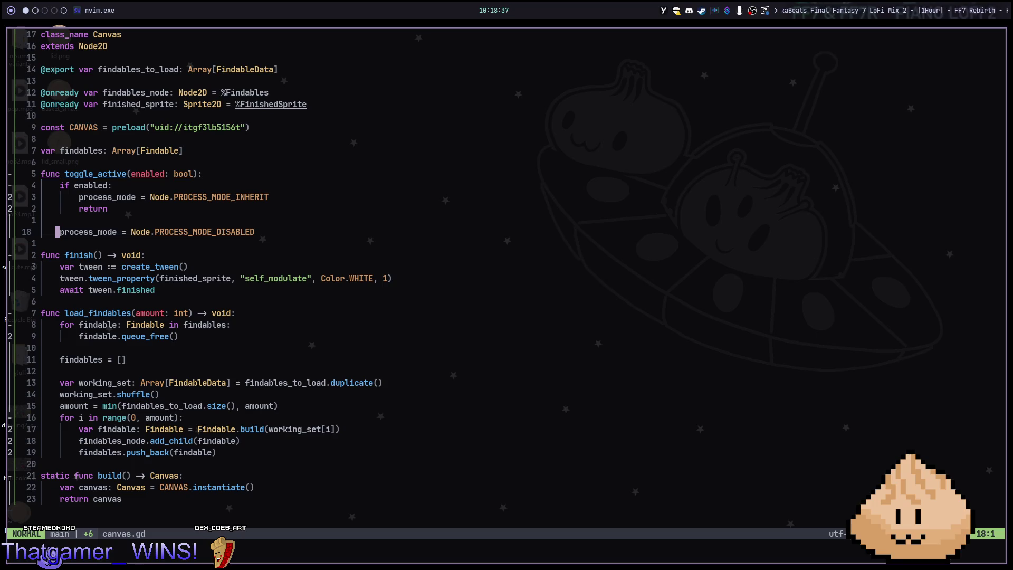
Comment out the whole toggle_active function with gc, then run the game in Godot with F5.
key("V")
key("k")
key("k")
key("k")
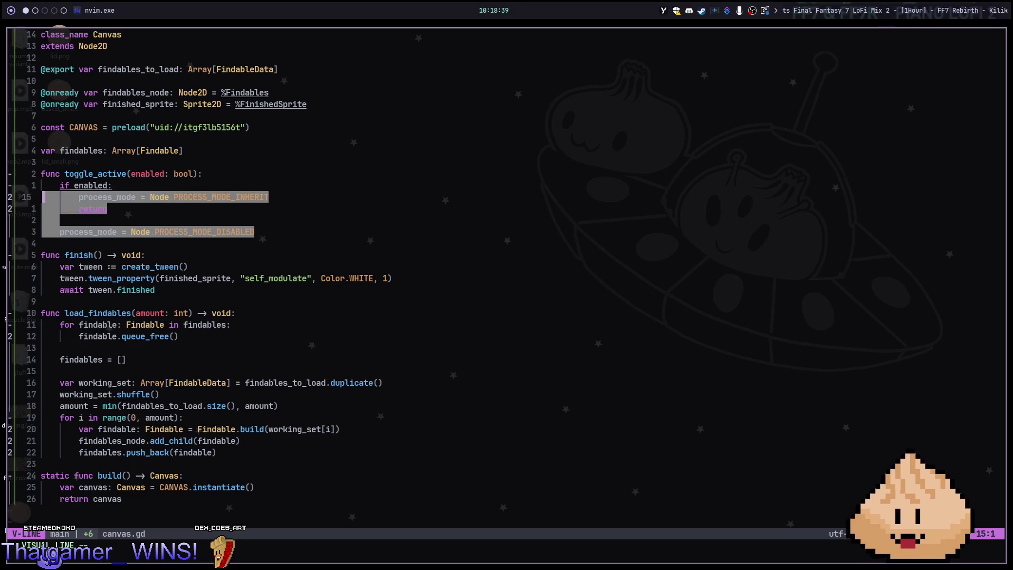
key("g")
key("c")
key("alt+2")
key("F5")
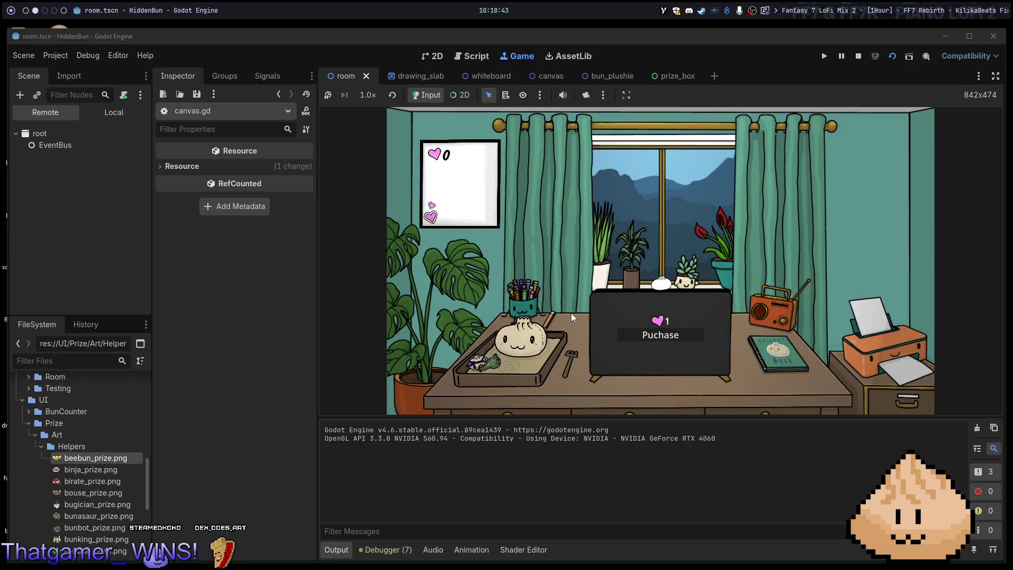
In the running game, buy the canvas, return to the room, and press the bun for hearts.
left_click(622, 312)
left_click(623, 300)
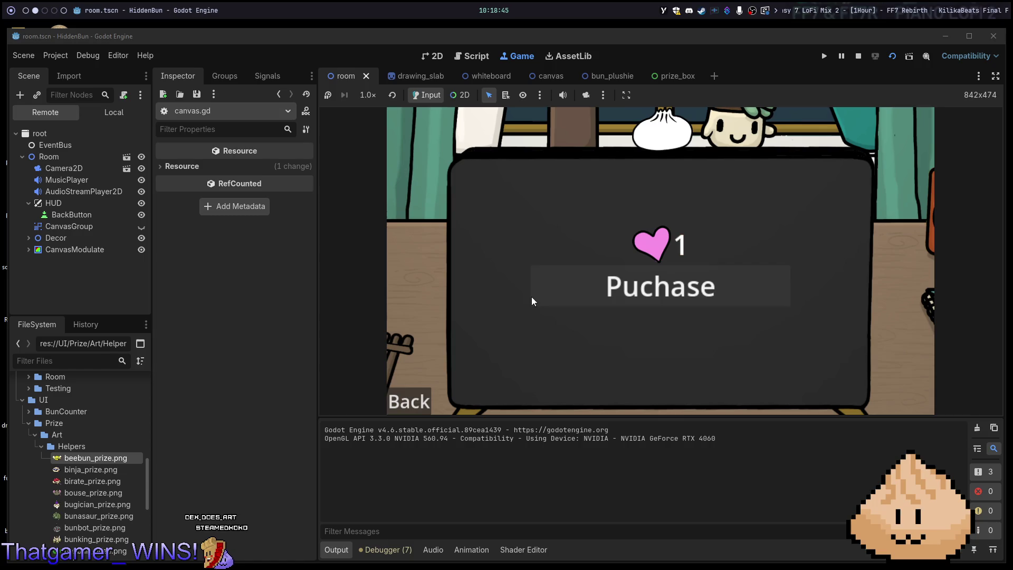
left_click(414, 400)
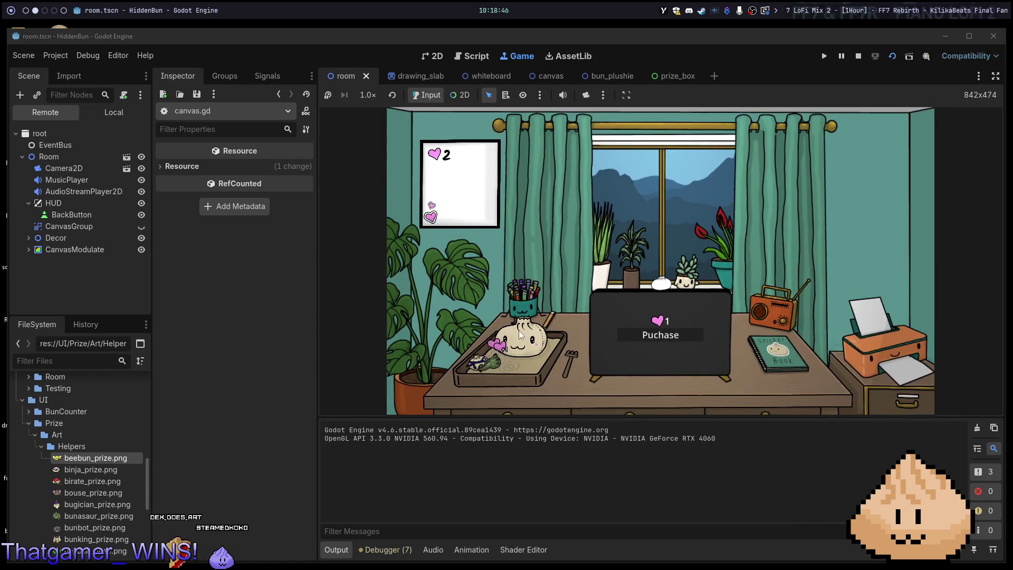
left_click(521, 334)
left_click(521, 334)
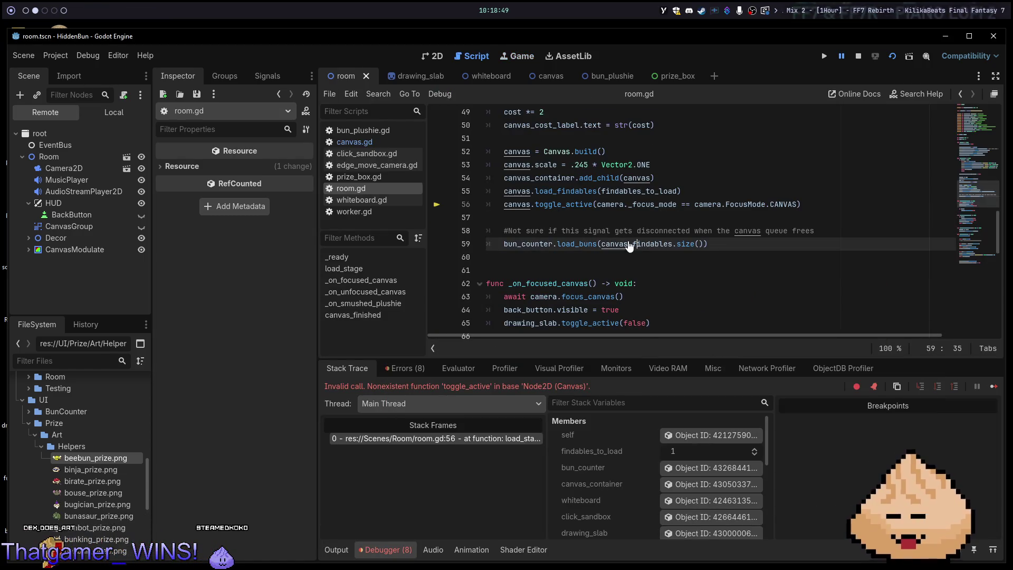
In Neovim, uncomment toggle_active and give it a pass body, then switch back to Godot.
key("alt+1")
key("g")
key("c")
key("c")
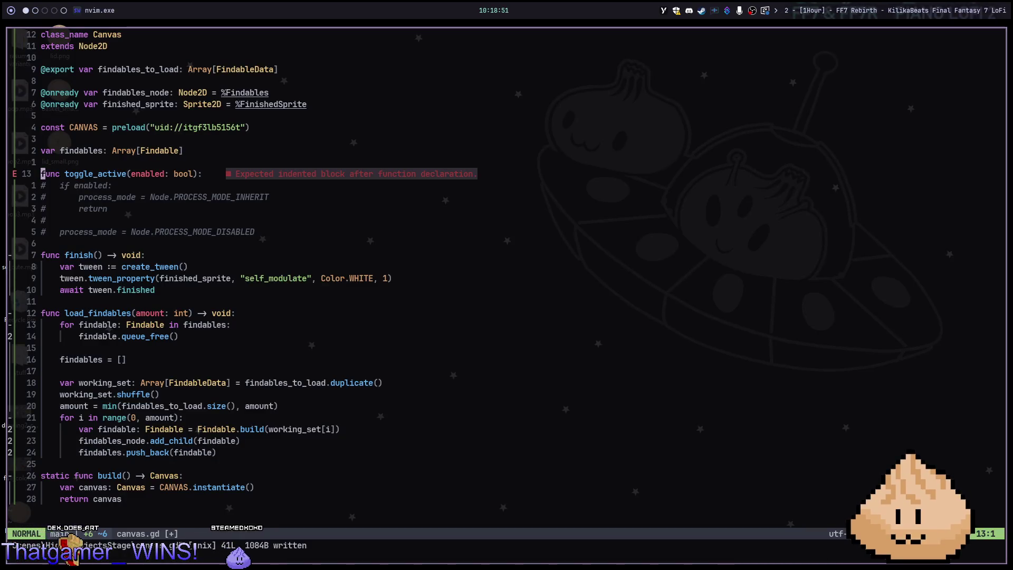
type("opass")
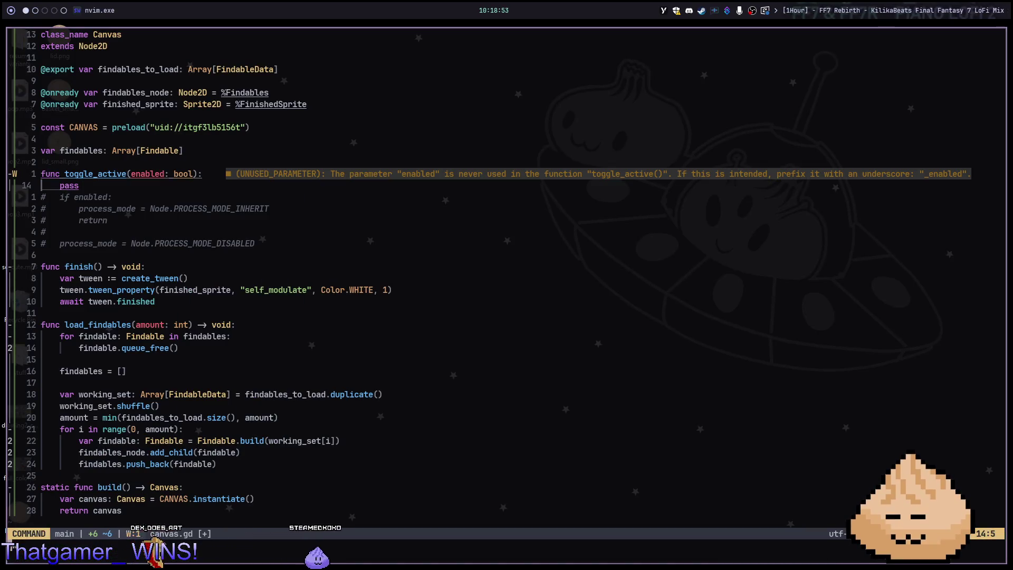
key("alt+2")
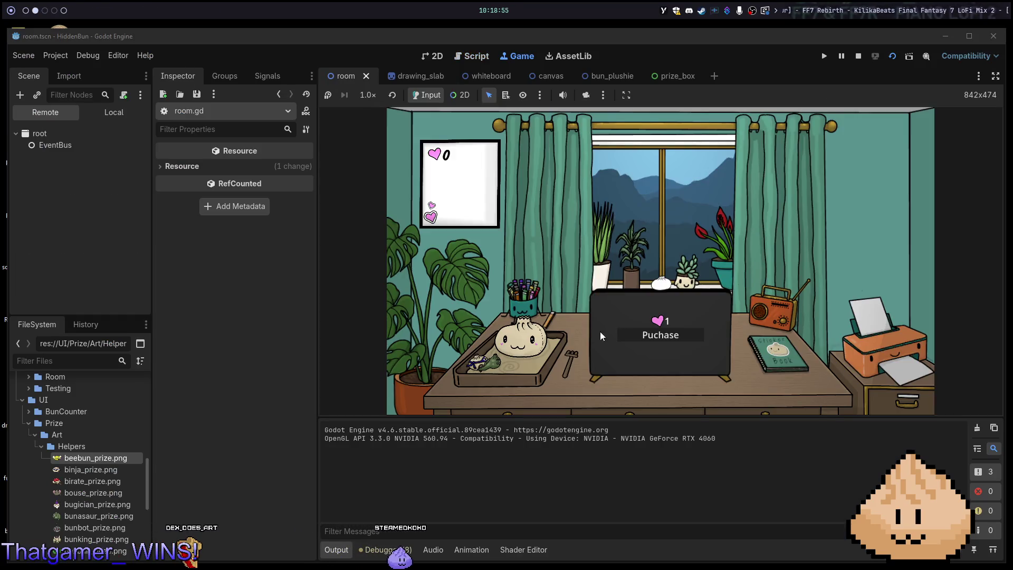
Buy a doodle canvas, find the hidden Scoopy bun, and return to the room.
left_click(668, 338)
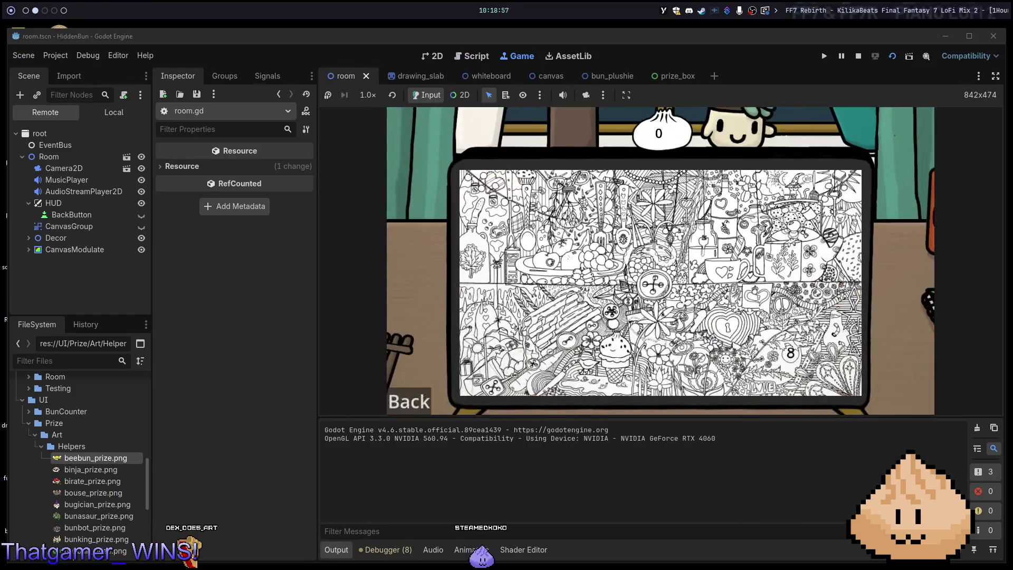
left_click(428, 389)
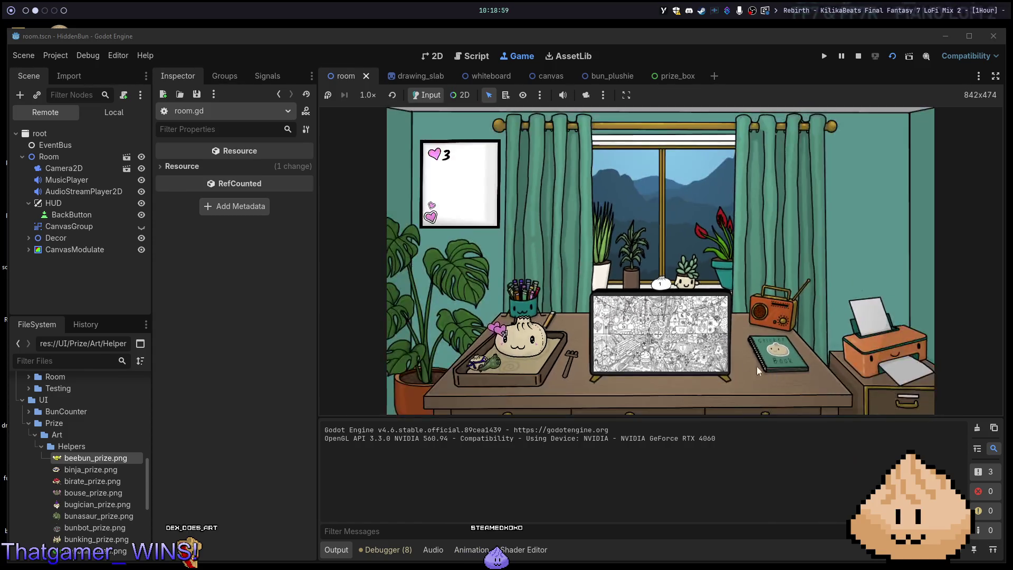
left_click(668, 337)
left_click(615, 347)
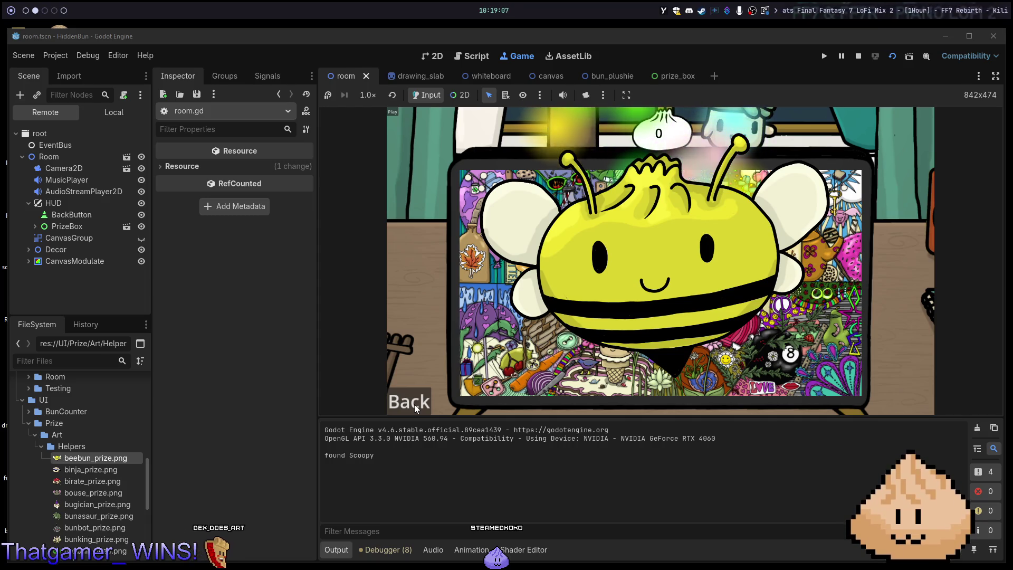
left_click(415, 405)
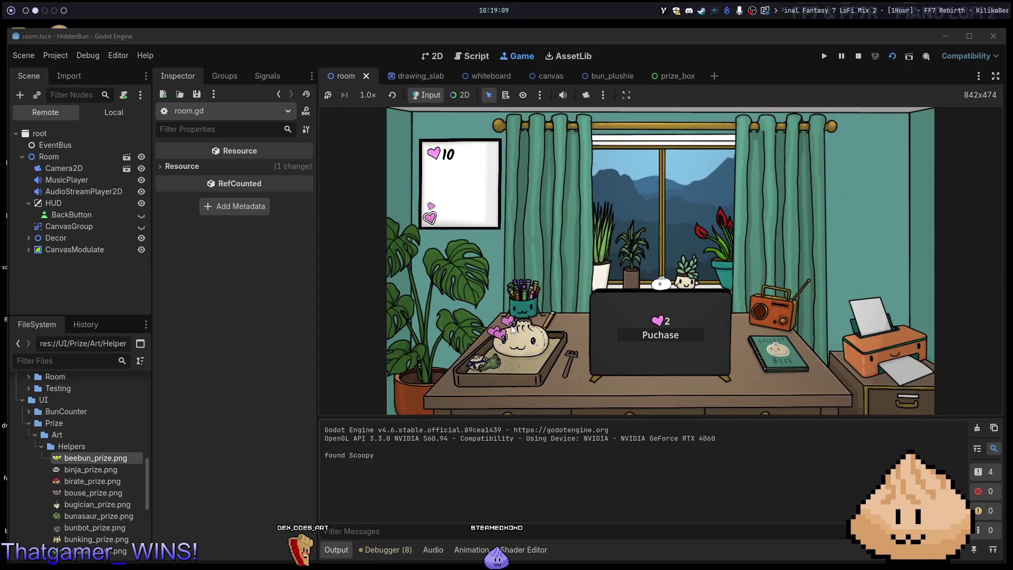
Buy another canvas for 2 hearts and finish it to trigger the bee-bun prize.
left_click(679, 338)
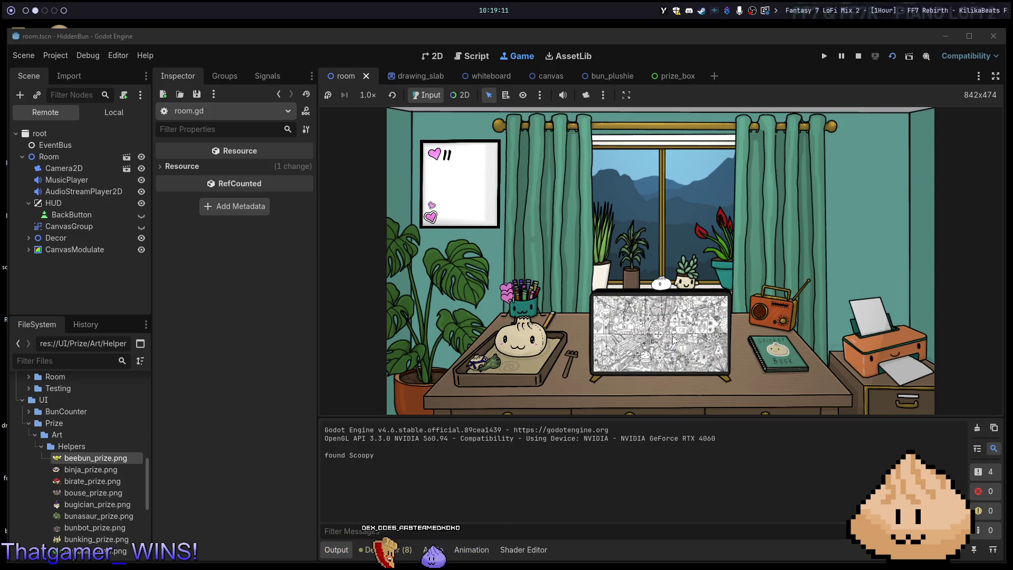
left_click(406, 404)
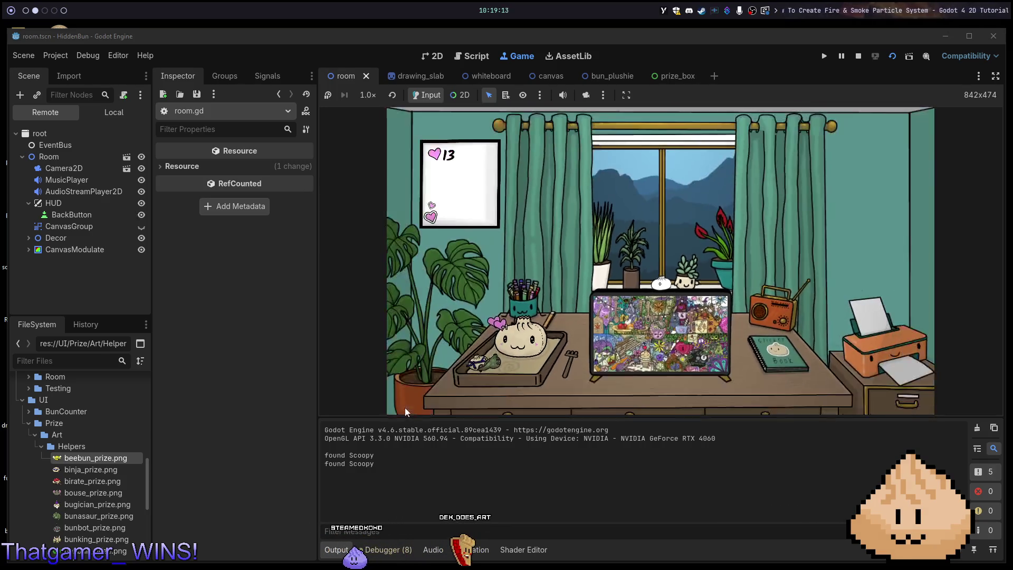
left_click(535, 376)
left_click(535, 376)
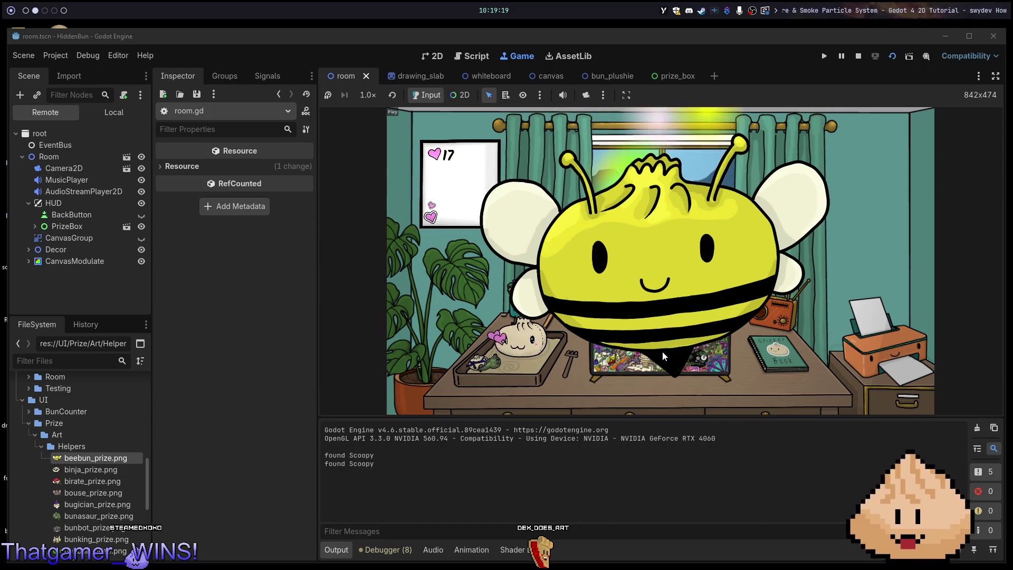
key("alt+1")
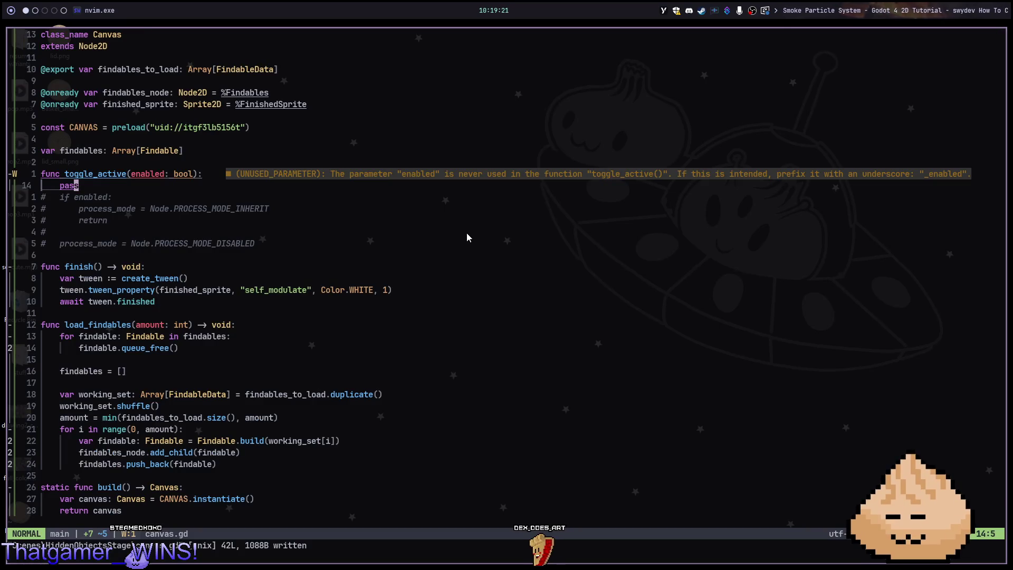
Move through canvas.gd, then open room.gd with the project file finder.
key("j")
key("j")
key("j")
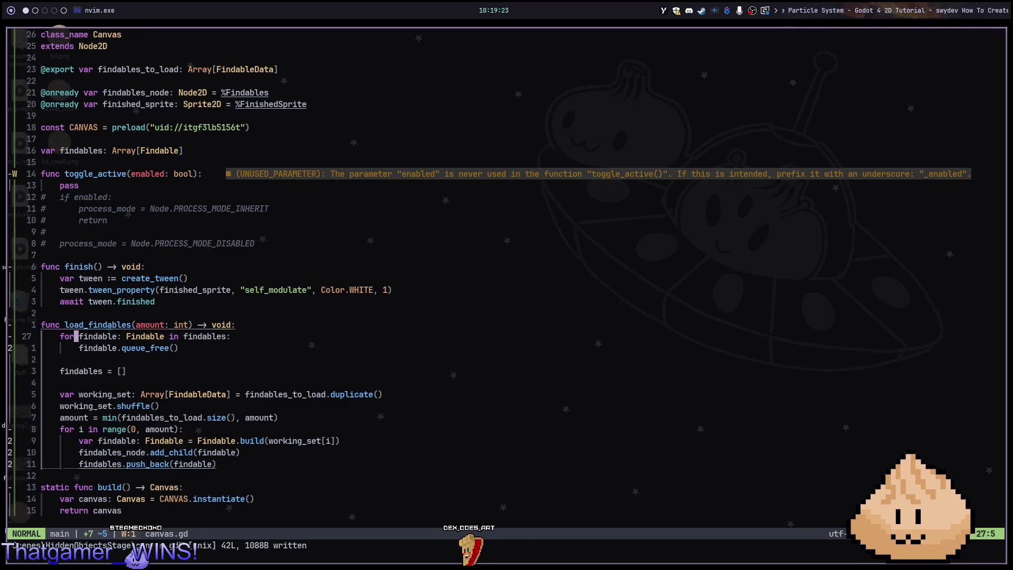
key("j")
key("j")
key("j")
key("j")
key("j")
key("j")
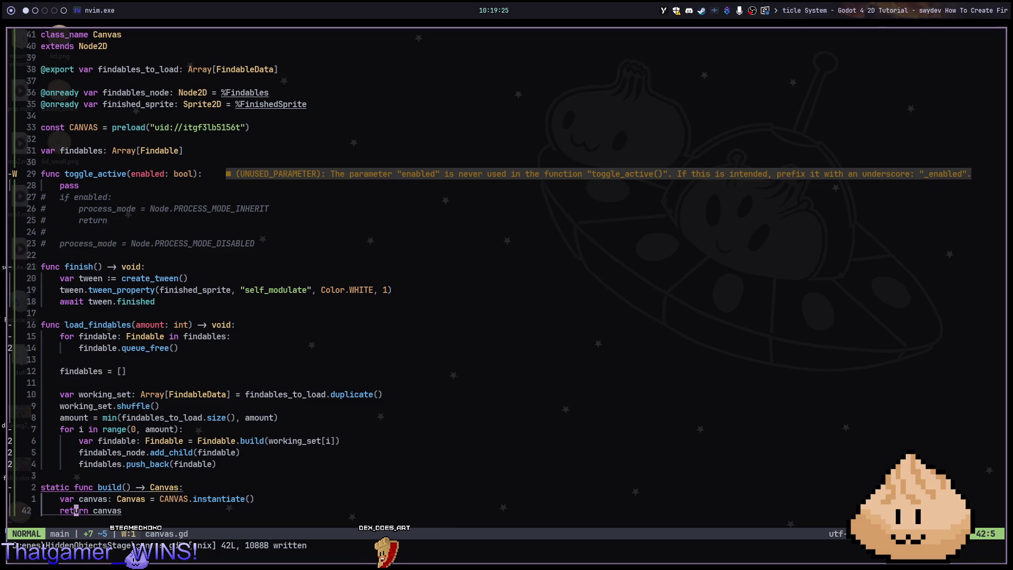
key("space")
key("f")
key("f")
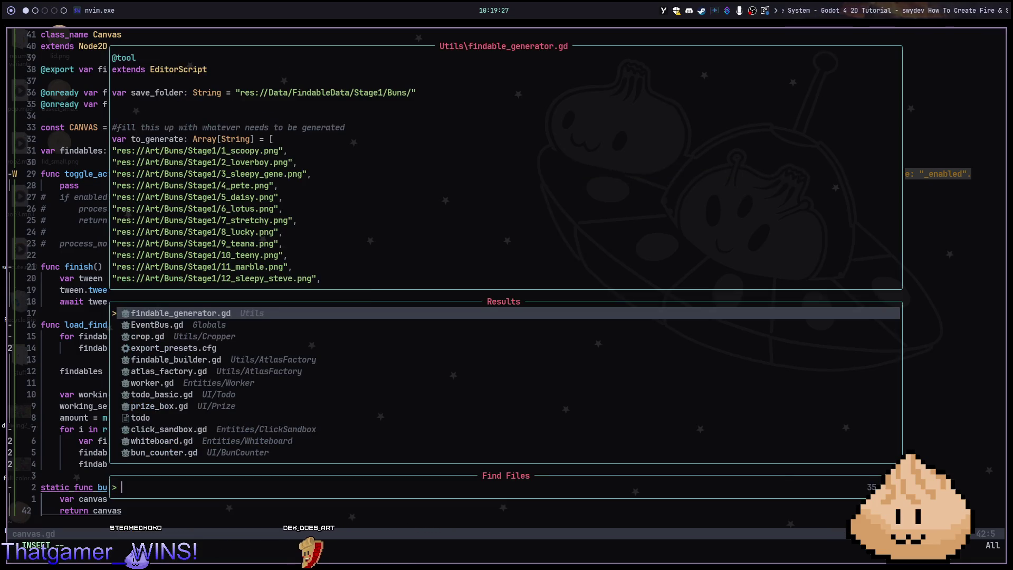
type("stag")
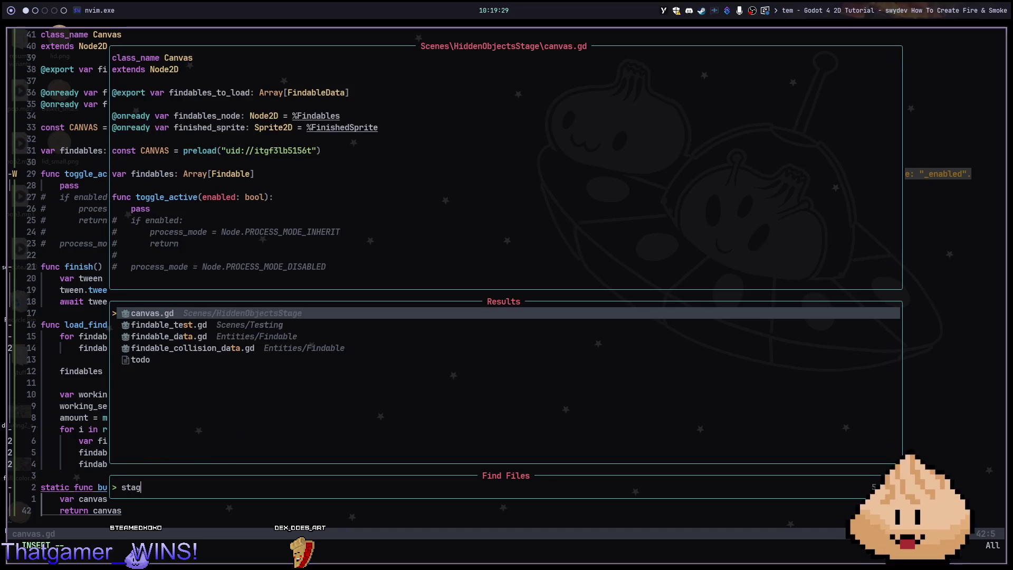
key("Return")
key("space")
key("f")
key("f")
type("ro")
key("Return")
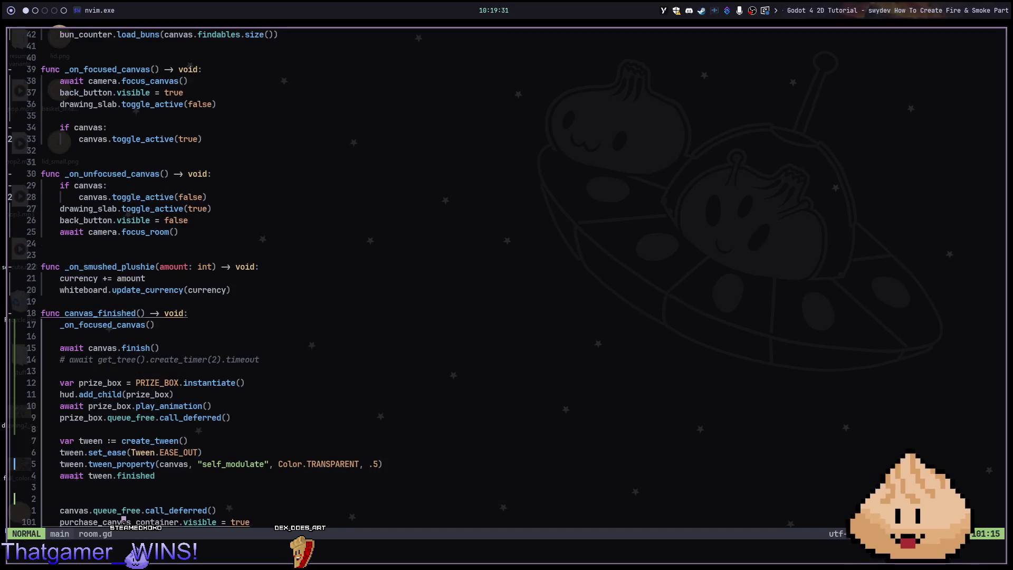
Start a back_button line after line 101 and step through the back_button references.
key("k")
key("k")
key("k")
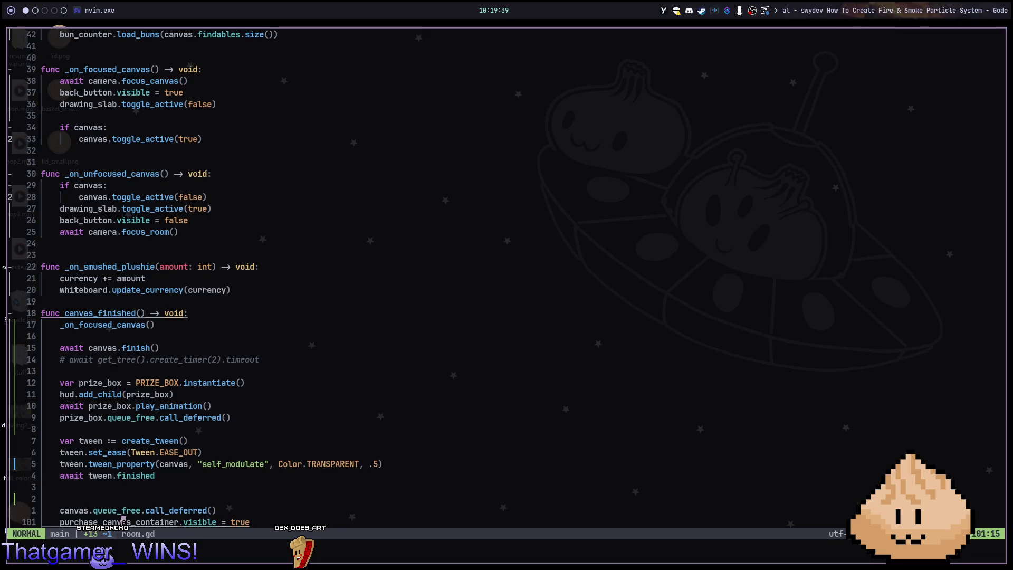
key("o")
key("d")
key("d")
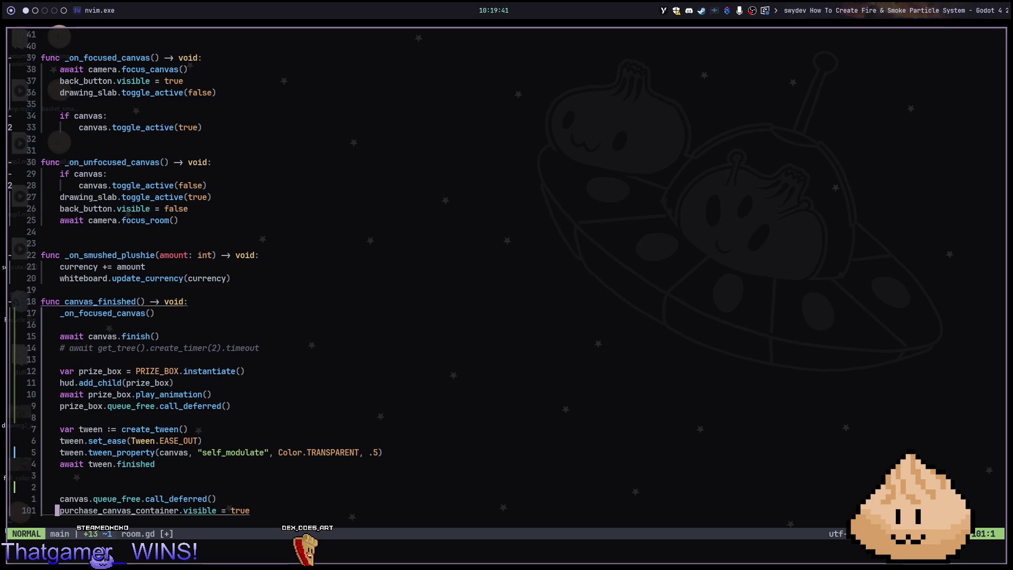
type("o")
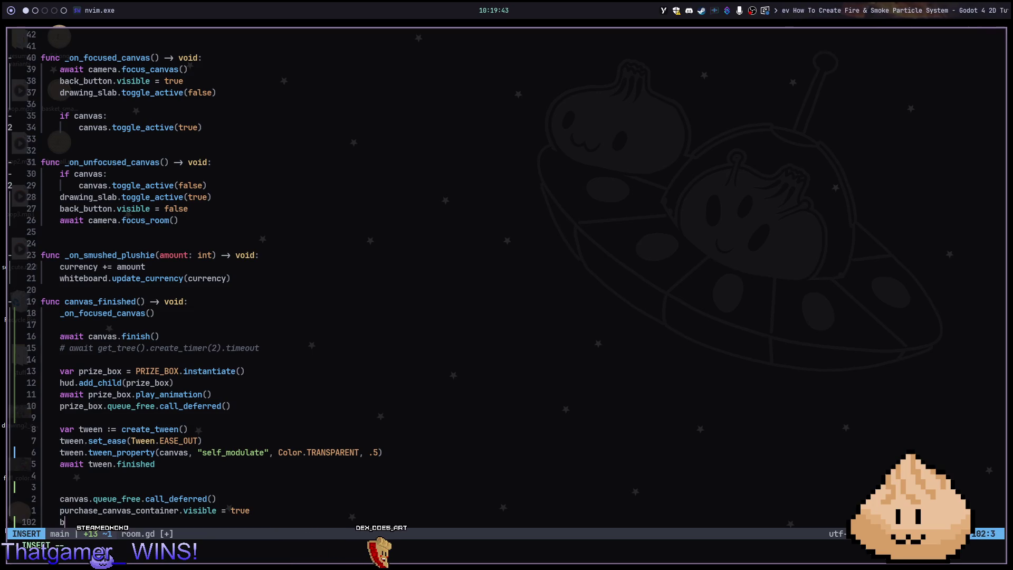
type("ack_button.setvi")
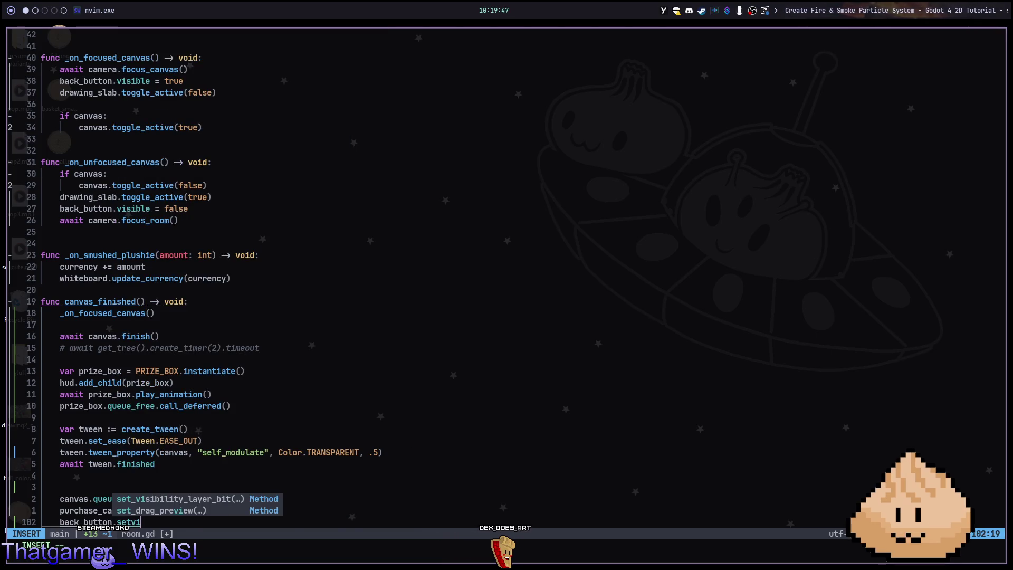
key("Escape")
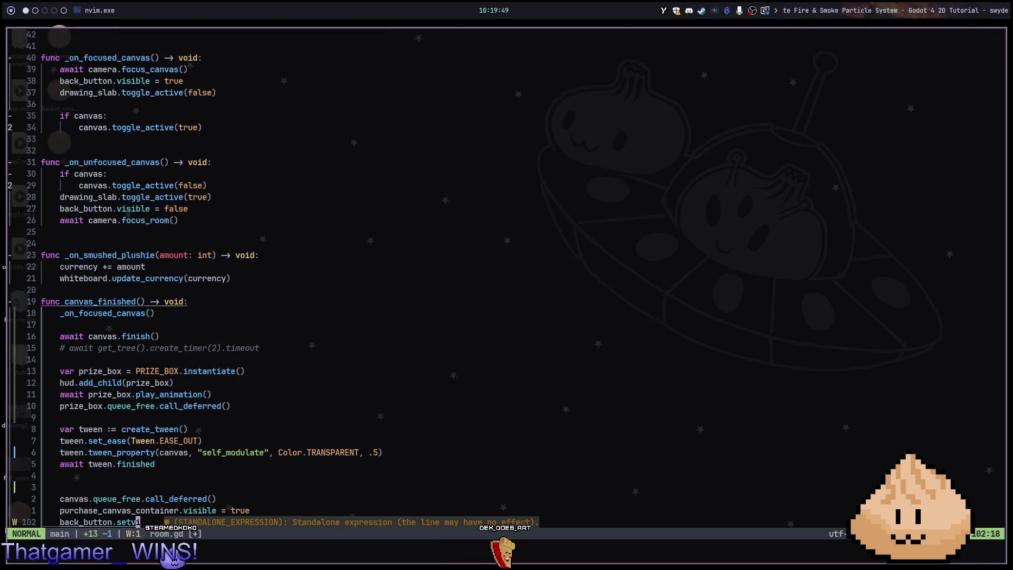
key("asterisk")
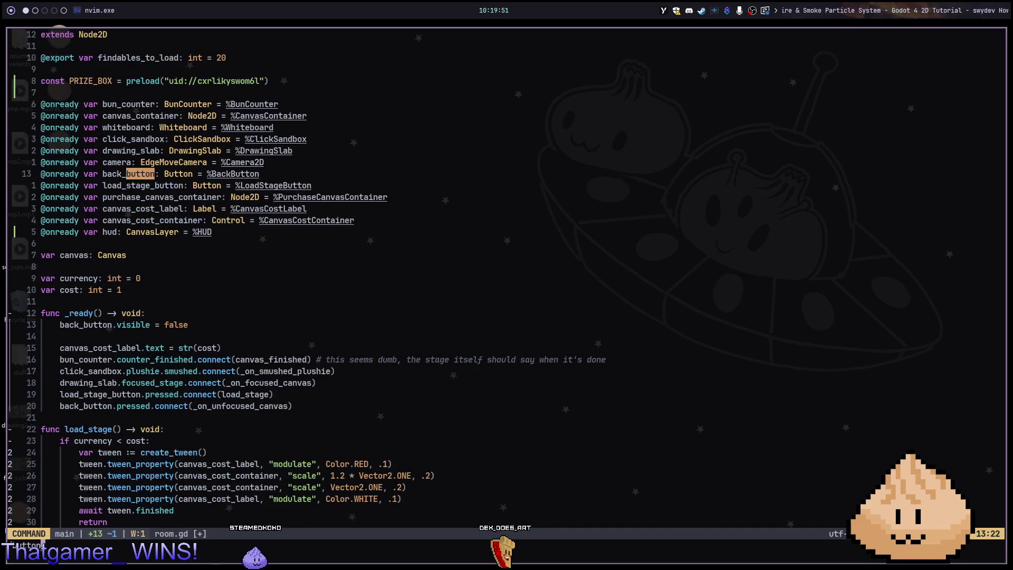
key("n")
key("n")
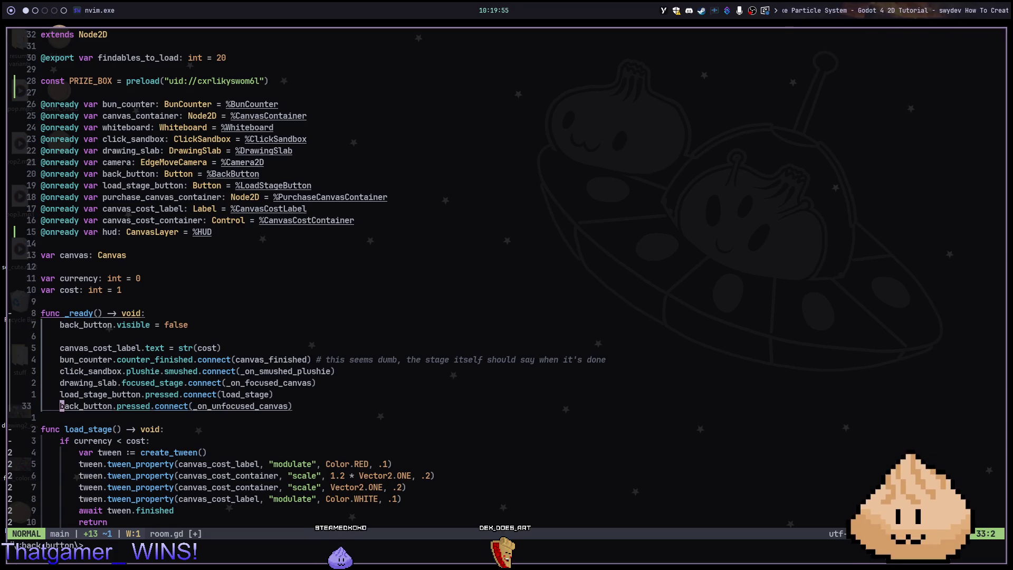
key("n")
Write 'back_button.visible = camera._focus_mode', completing the _focus_mode property.
type("n.setvi")
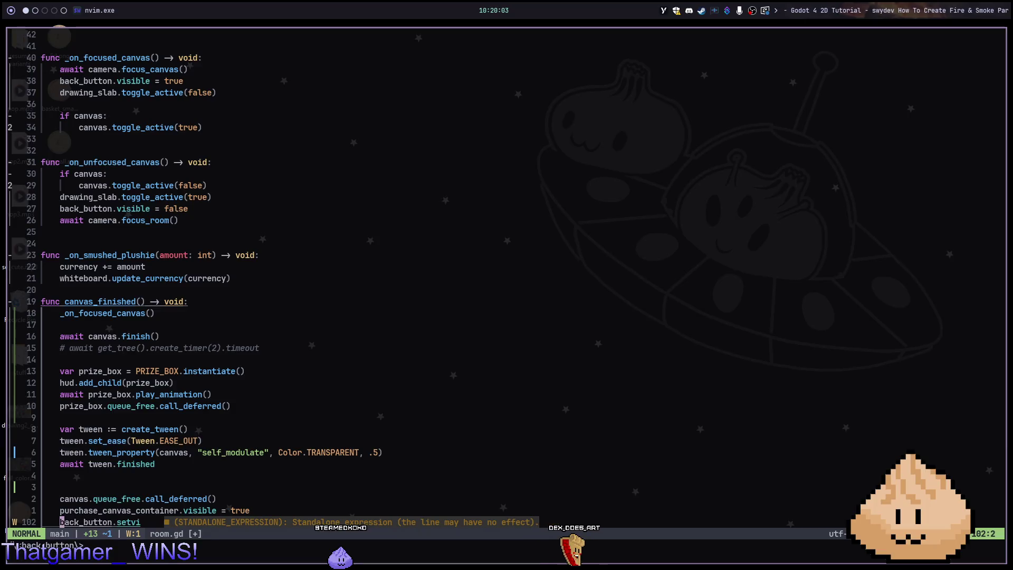
type("Sback_button")
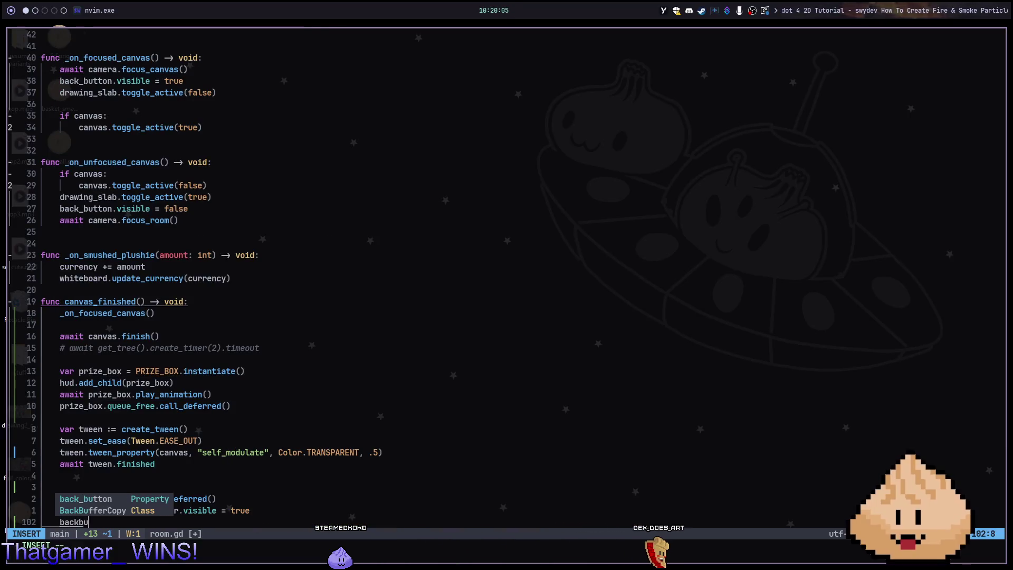
type(".visi")
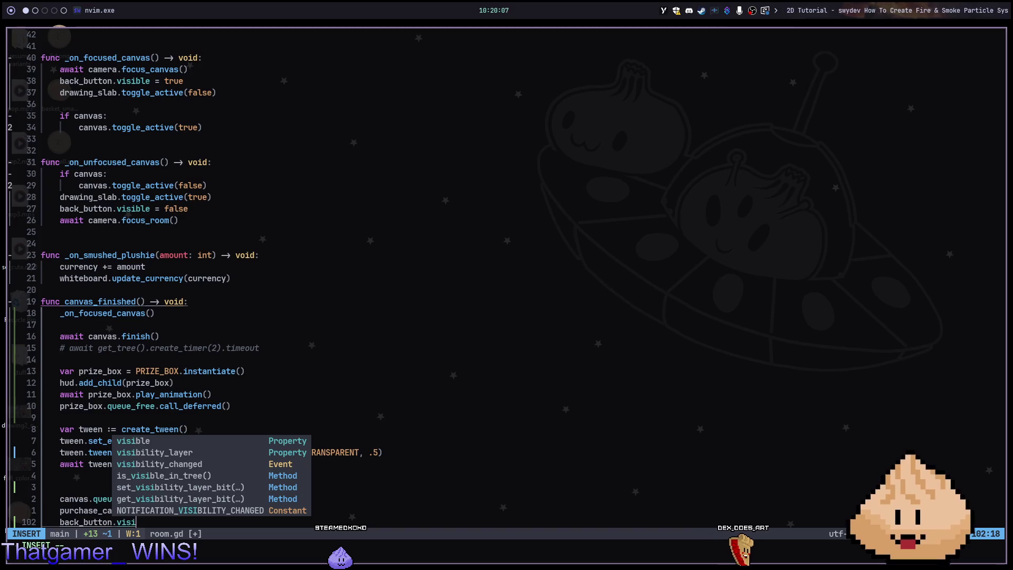
type("ble =")
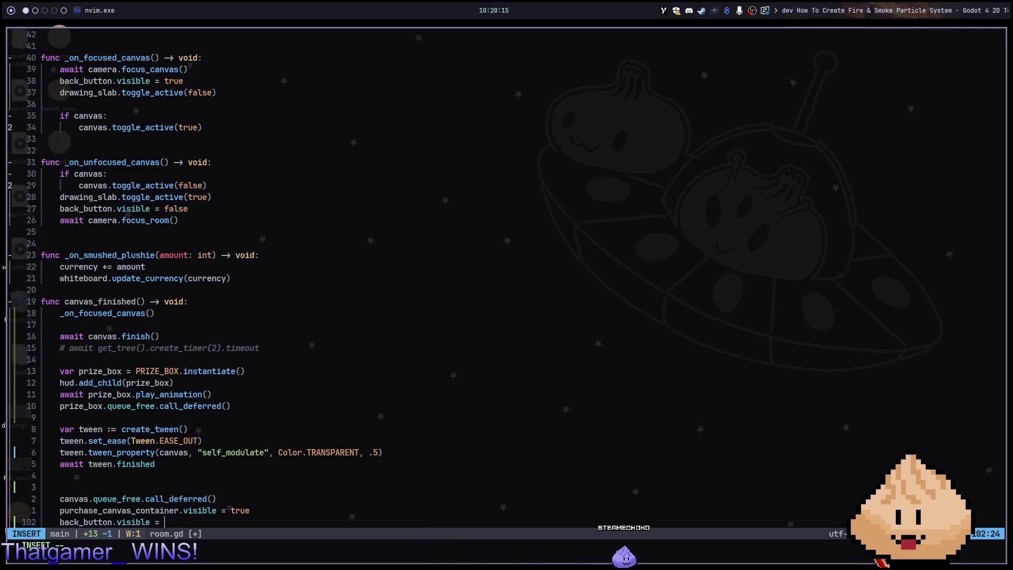
type("camera")
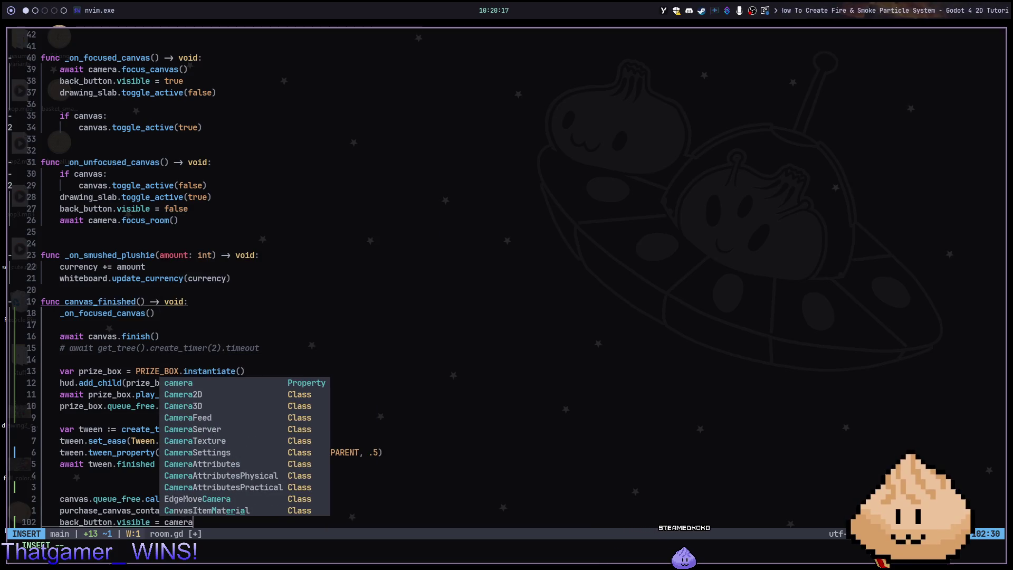
type(".")
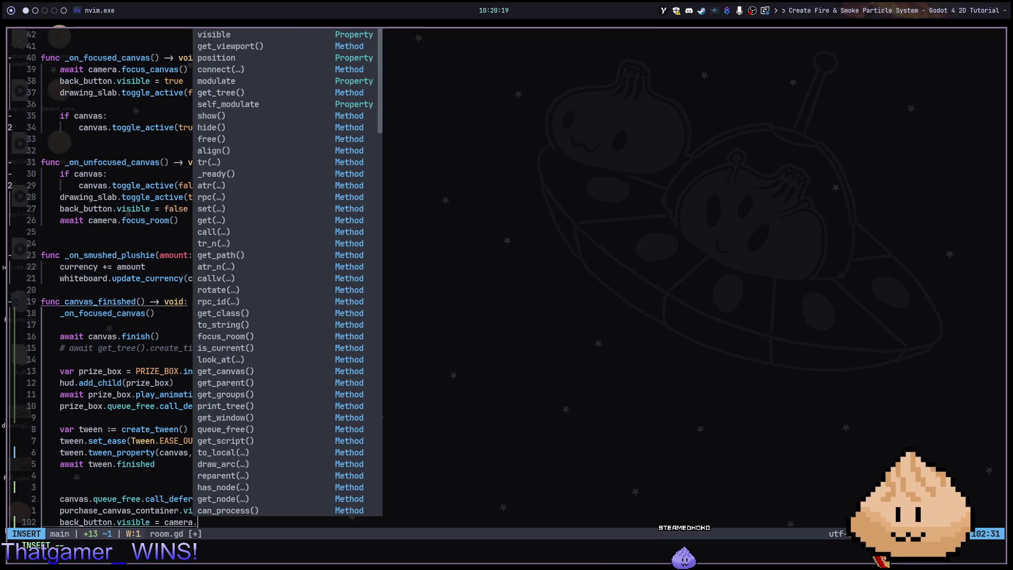
key("Escape")
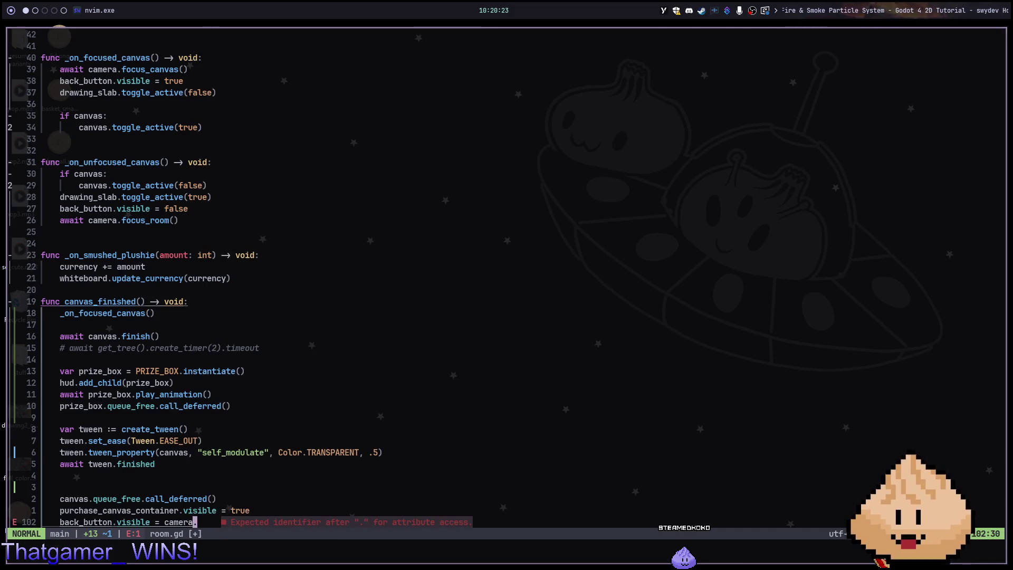
key("a")
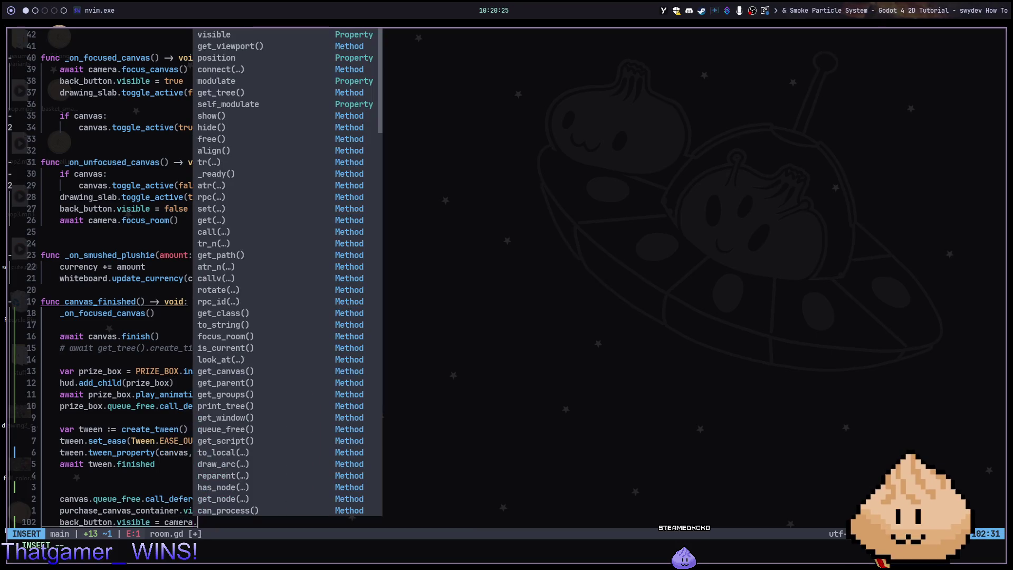
key("Escape")
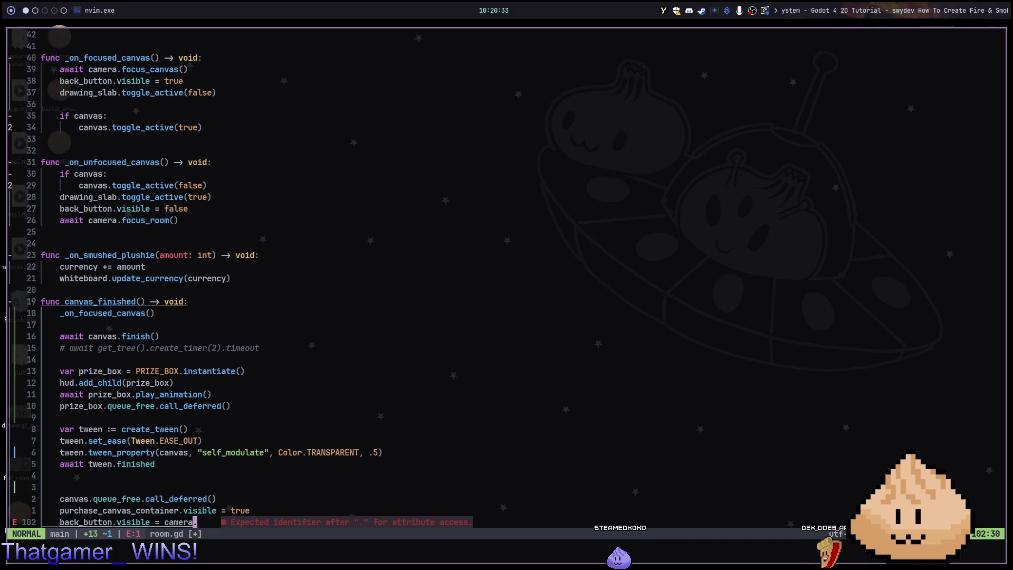
key("a")
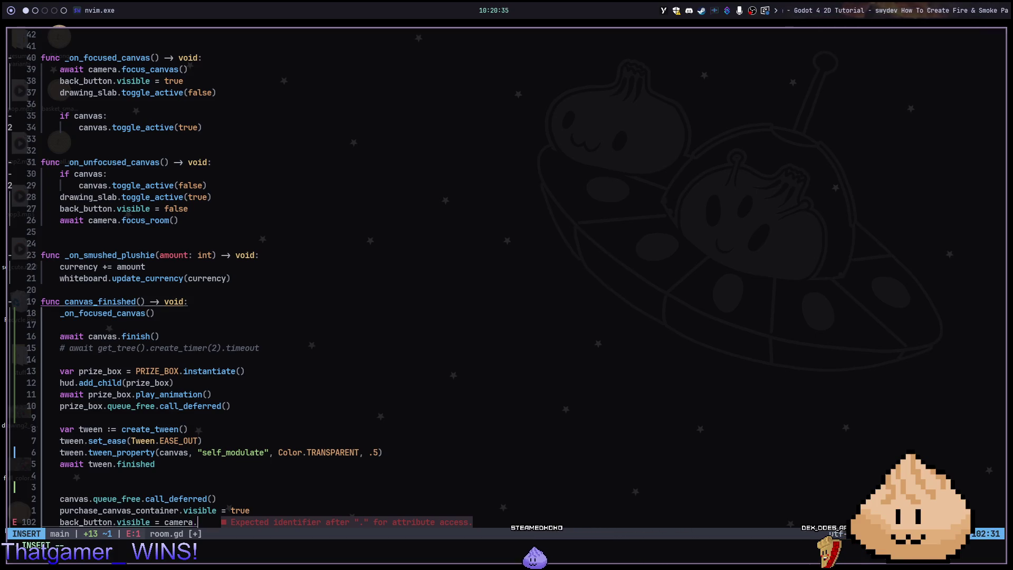
type("focus")
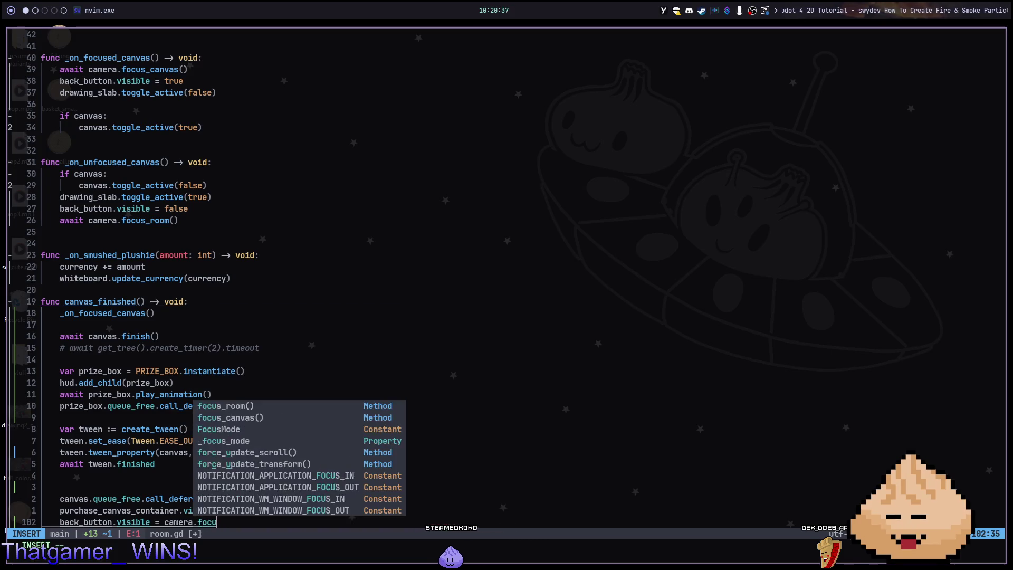
key("Tab")
key("Tab")
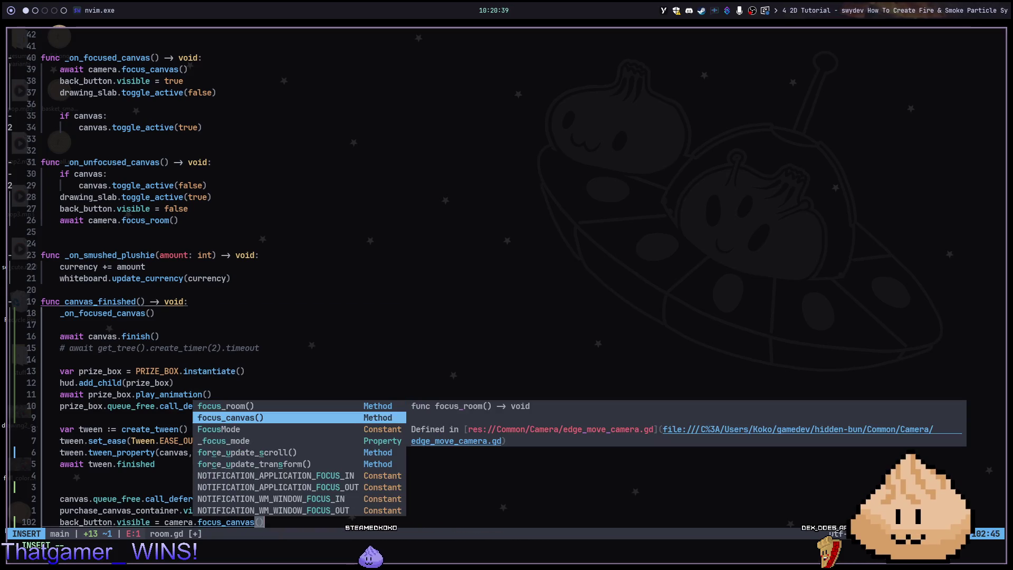
key("Tab")
key("Tab")
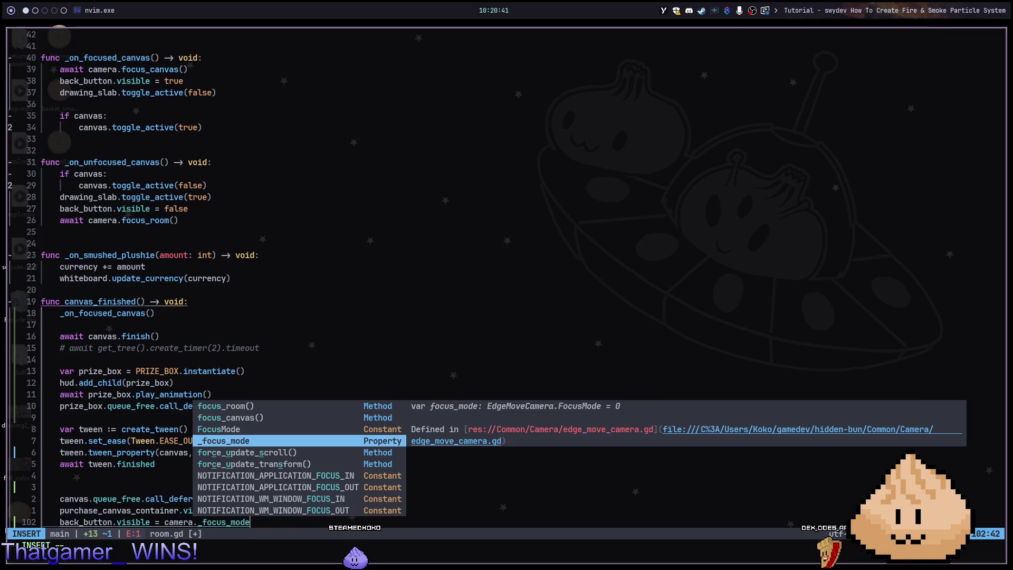
key("Return")
Finish the comparison with '== camera.FocusMode.CANVAS' and save room.gd.
type("==")
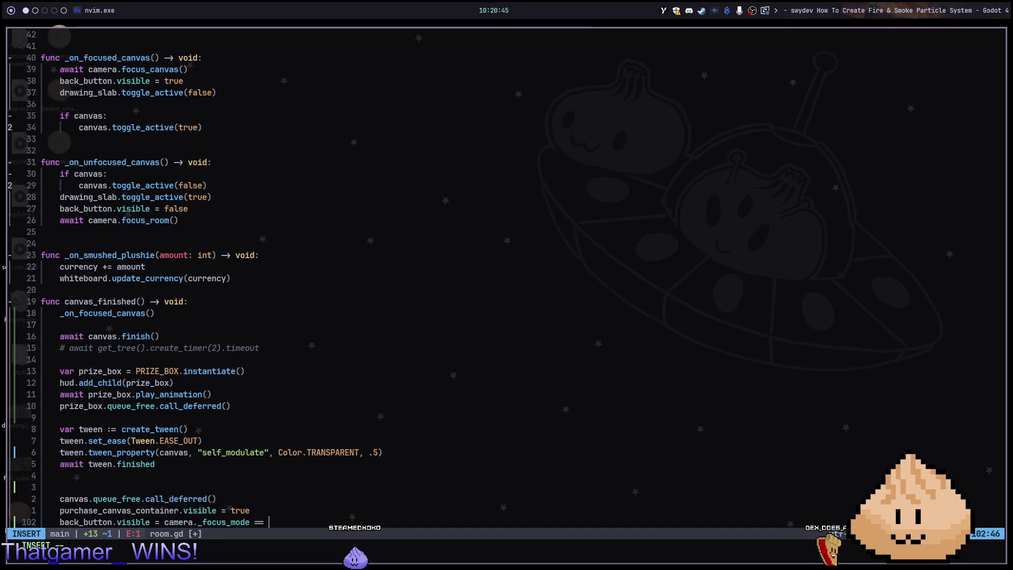
type("camera.")
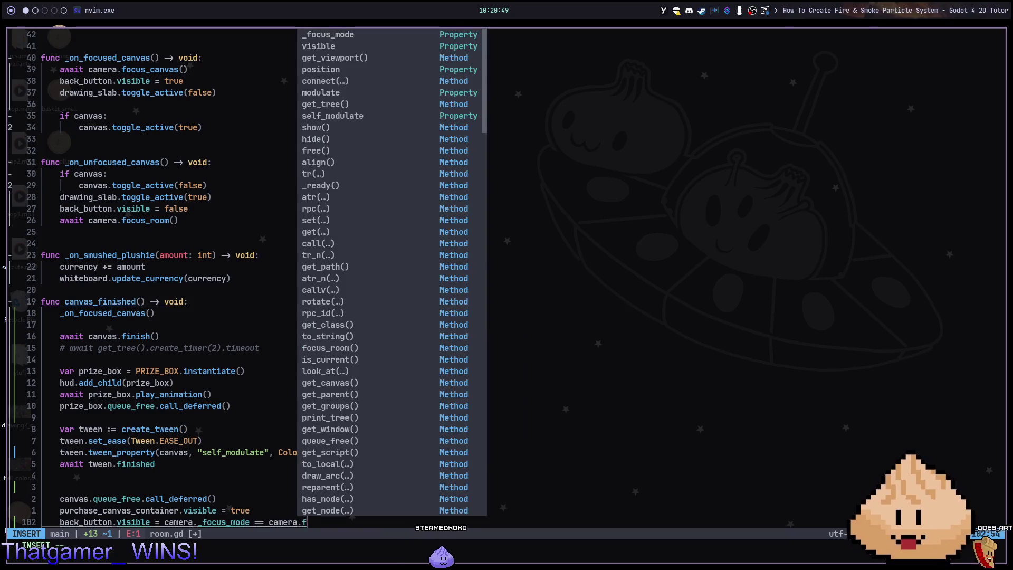
type("focusM")
key("Tab")
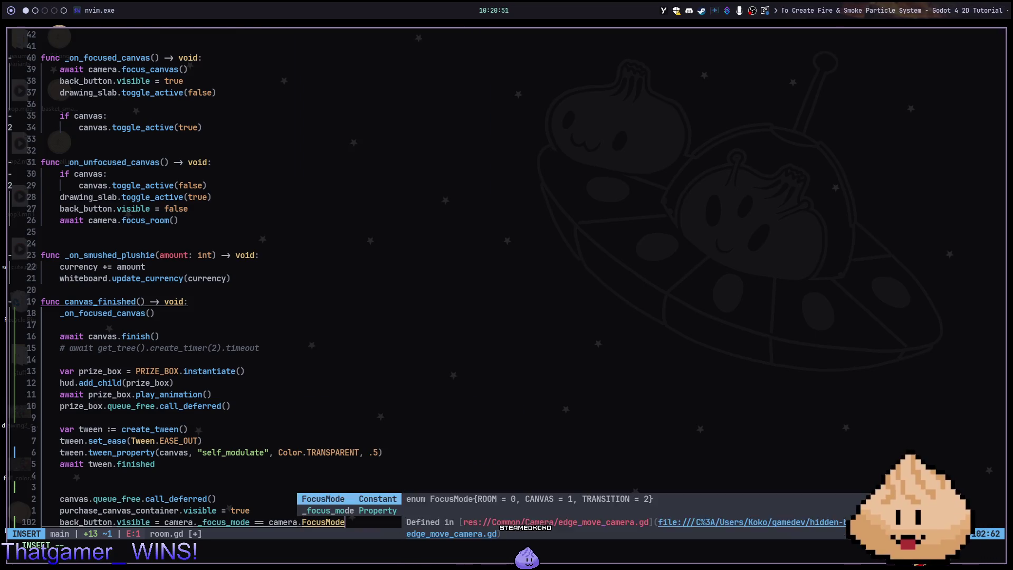
type(".CANVAS")
key("Escape")
type(":w")
key("Return")
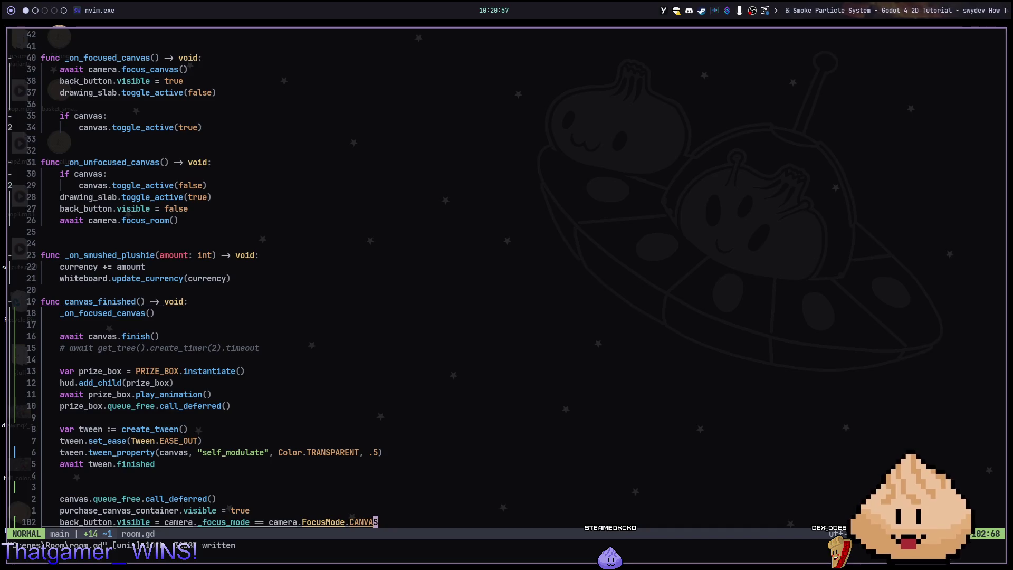
left_click(44, 324)
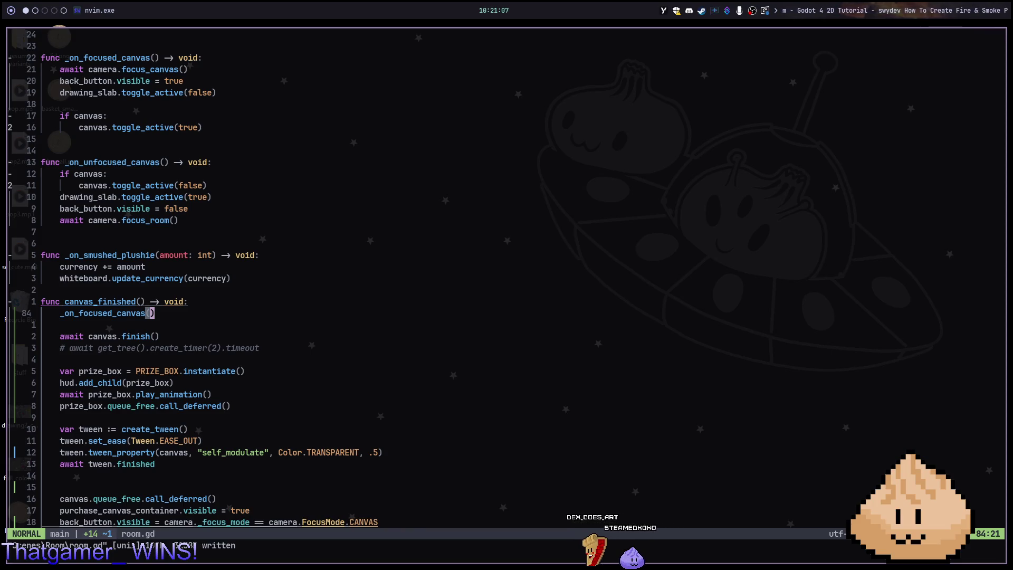
Move the back_button line to just below the _on_focused_canvas() call.
key("1")
key("8")
key("j")
key("d")
key("d")
key("1")
key("8")
key("k")
key("p")
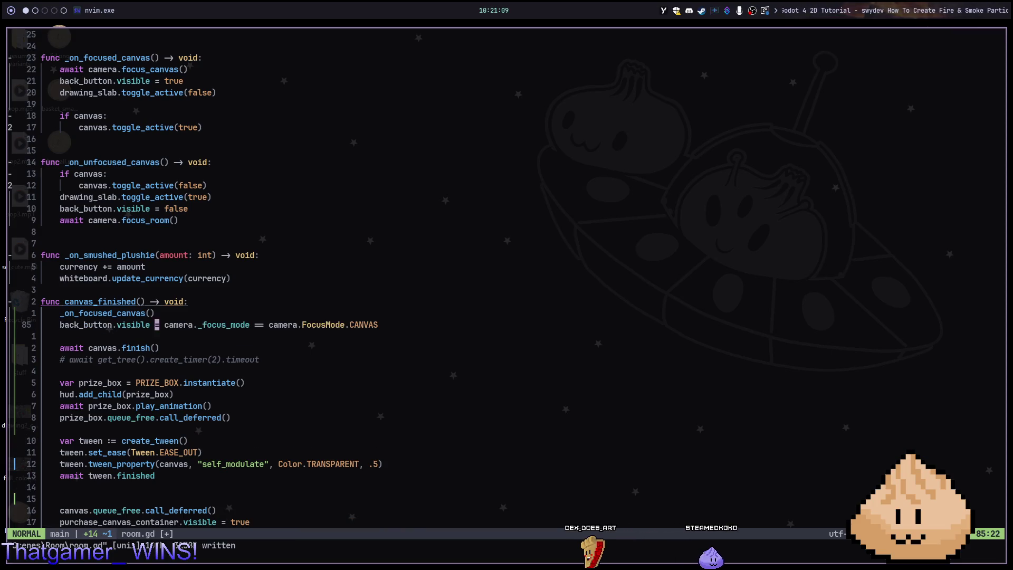
Change it to back_button.visible = false, save room.gd, and run the game in Godot.
key("shift+c")
type("false")
key("Escape")
type(":w")
key("Return")
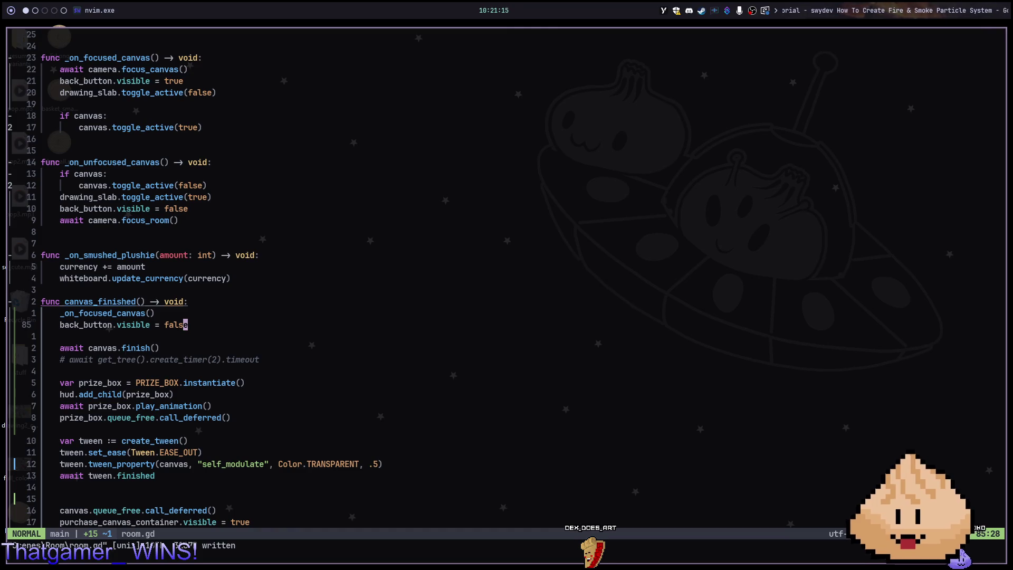
key("super+2")
key("F5")
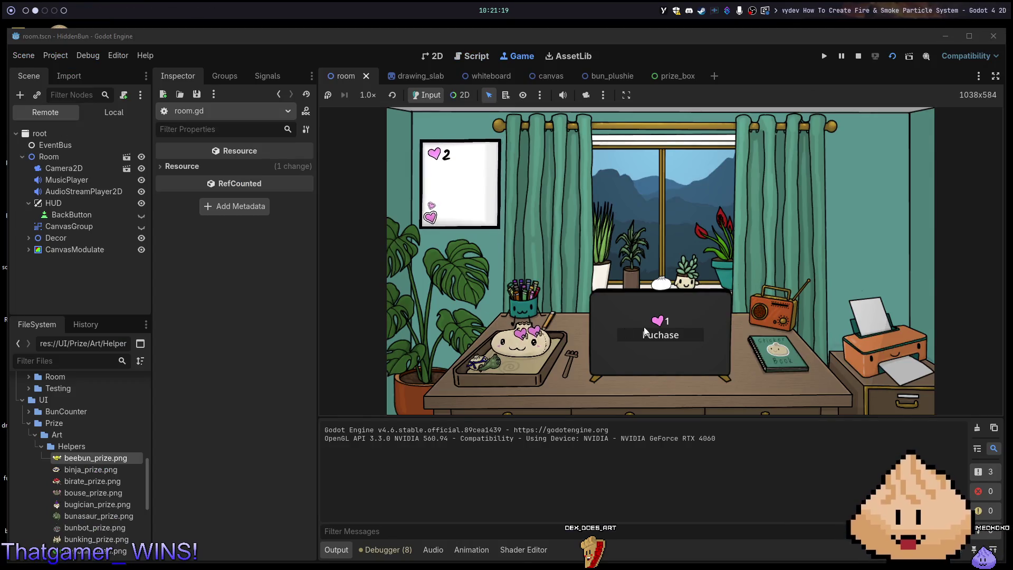
Buy the doodle canvas from the tablet in the playtest, then return to nvim.
left_click(654, 306)
left_click(615, 346)
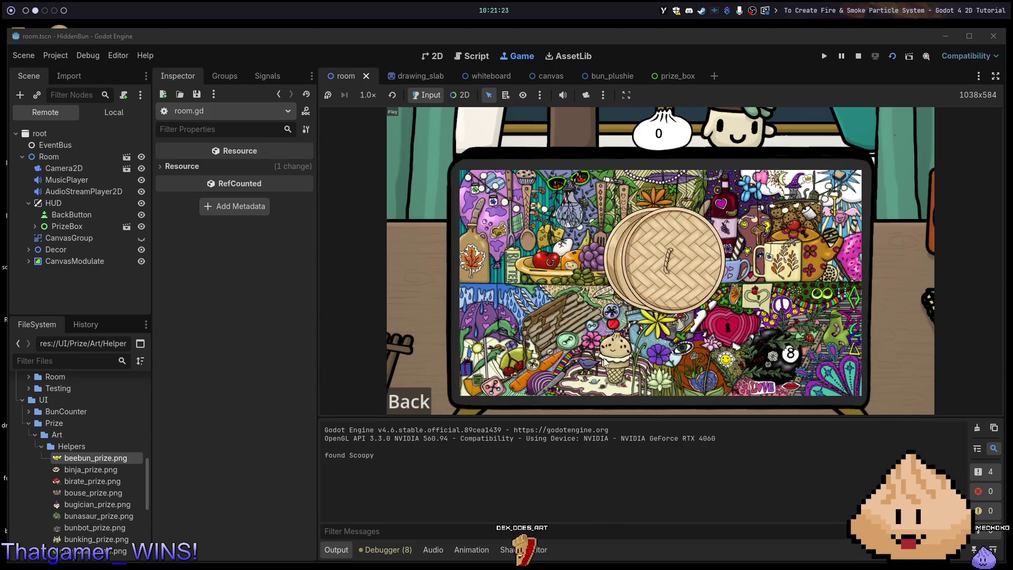
key("alt+1")
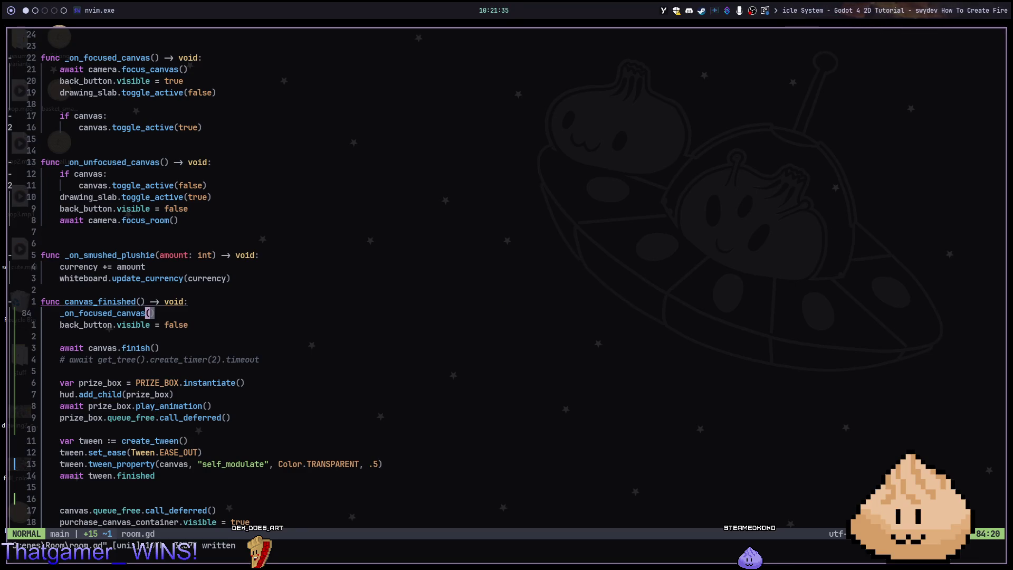
Inspect the _on_focused_canvas definition, then return to its call in canvas_finished.
key("g")
key("d")
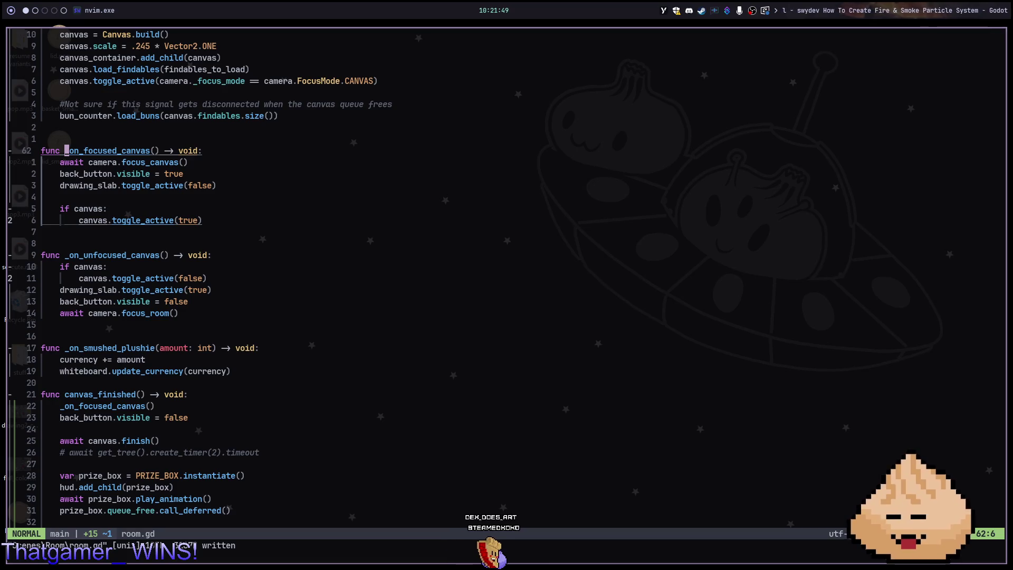
left_click(62, 406)
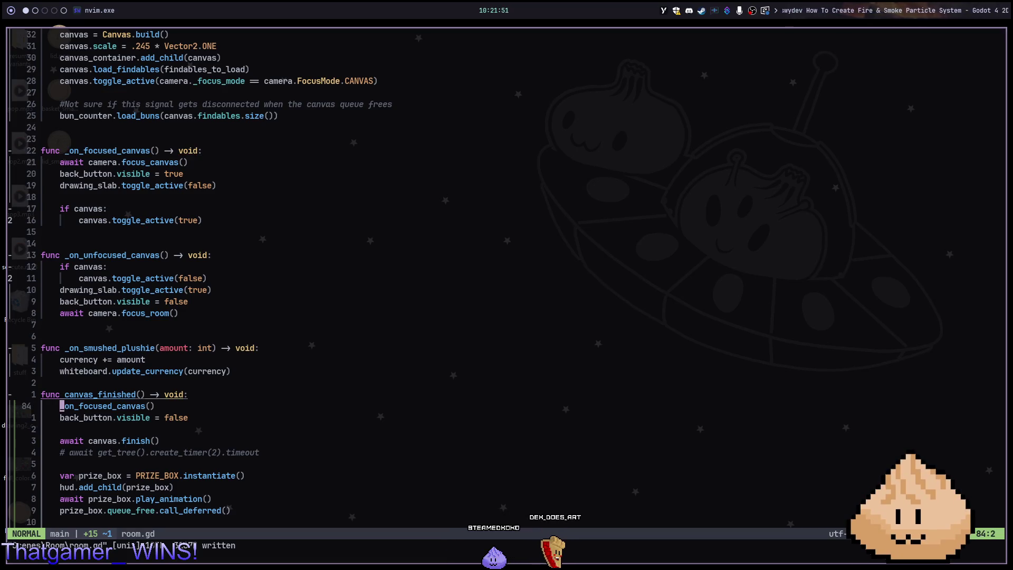
Prefix the call with await, save room.gd, and rerun the game in Godot.
type("i")
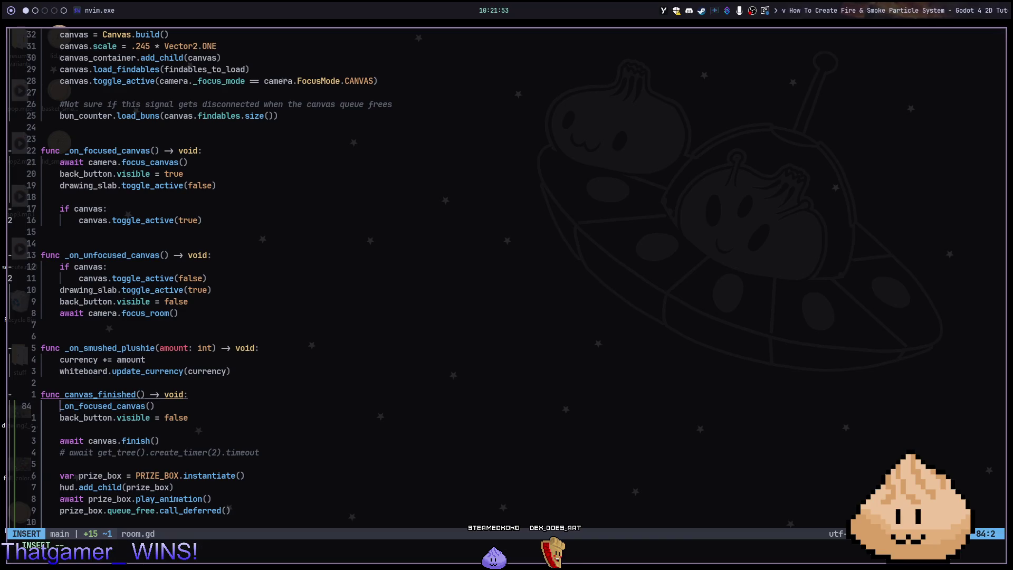
type("await")
key("Escape")
key("colon")
type("w")
key("Return")
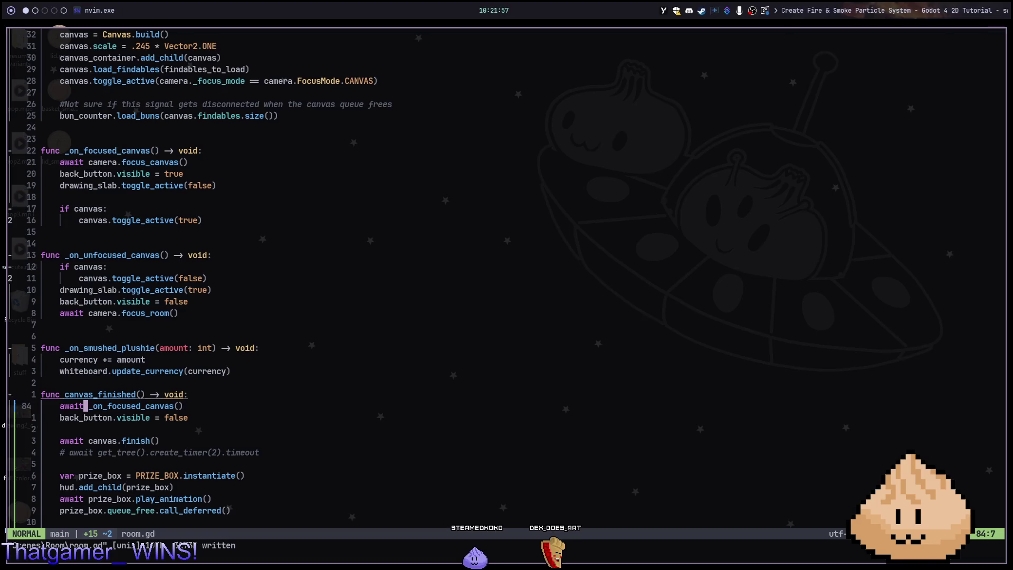
key("alt+2")
key("F5")
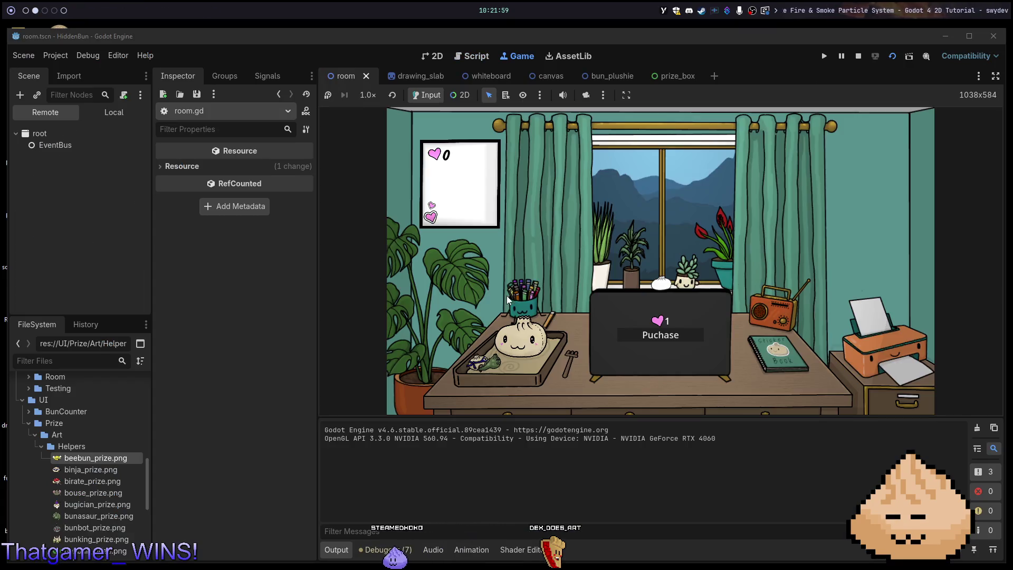
Buy the canvas, find Scoopy, dismiss the bee-bun prize, and return to the room view.
left_click(722, 331)
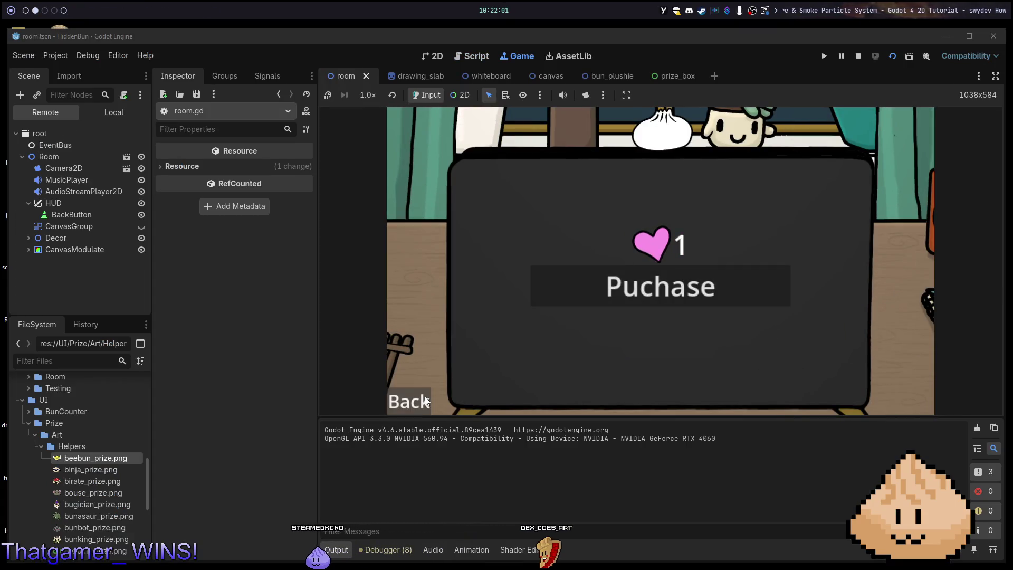
left_click(425, 397)
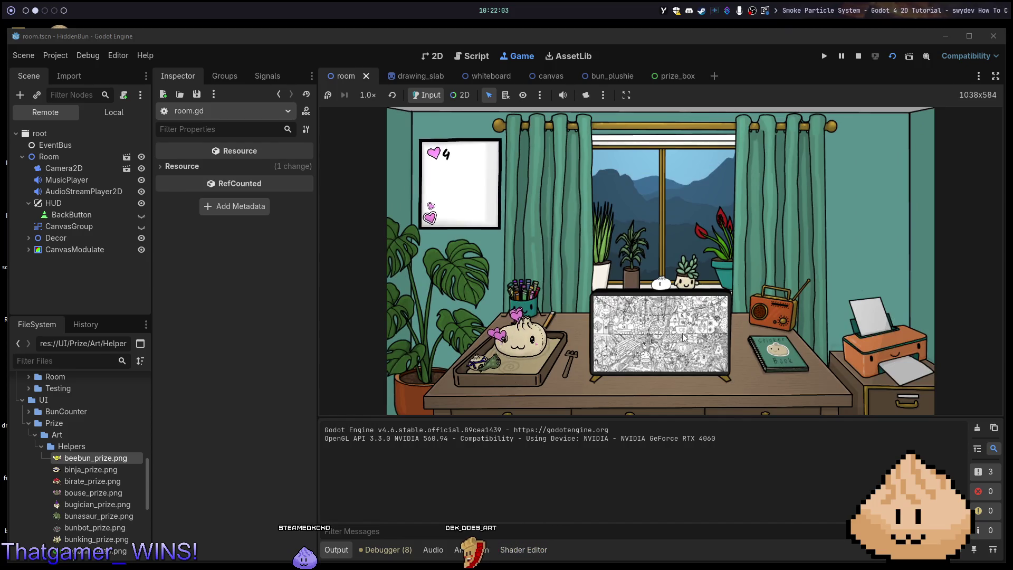
left_click(684, 338)
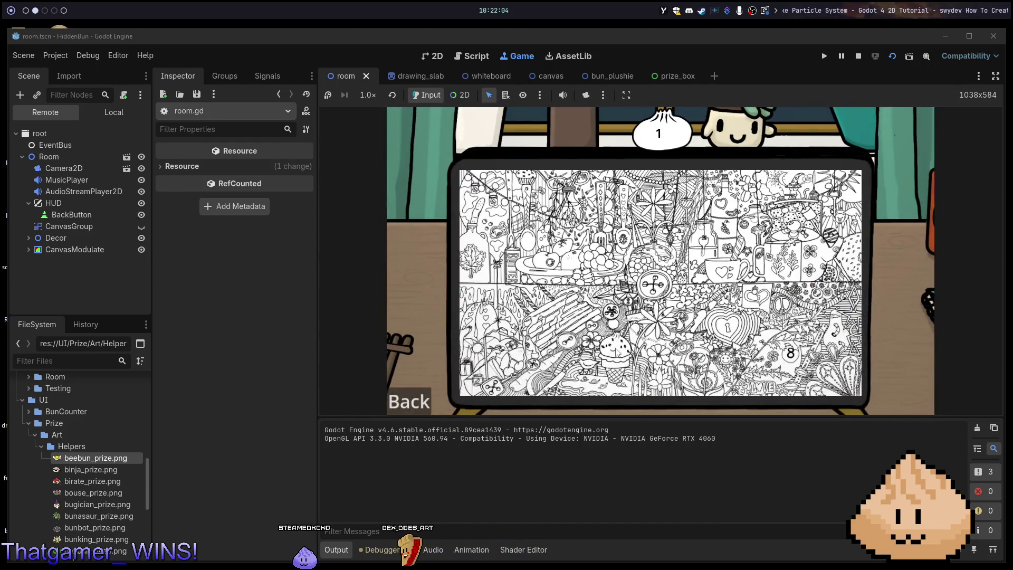
left_click(615, 352)
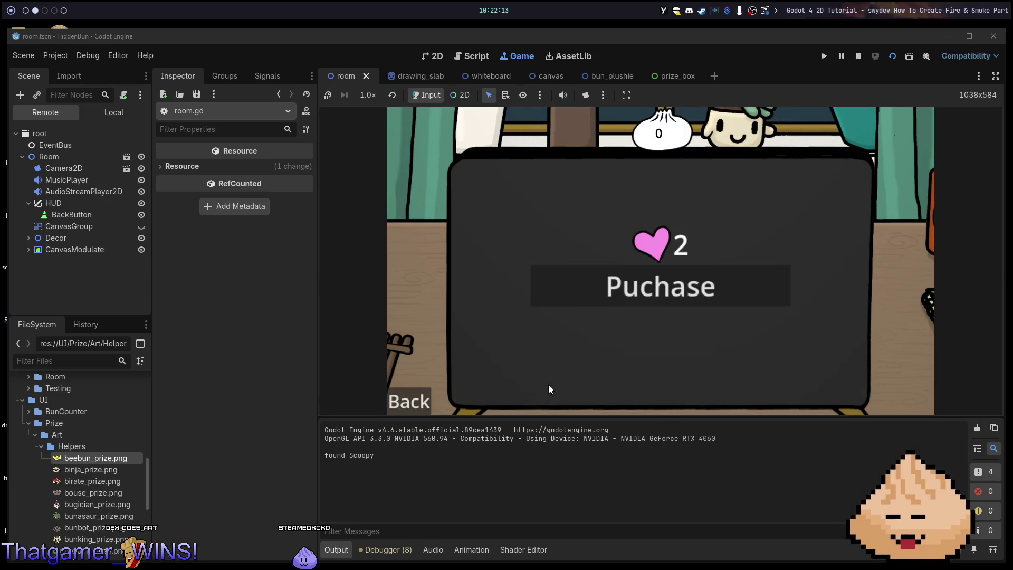
left_click(630, 296)
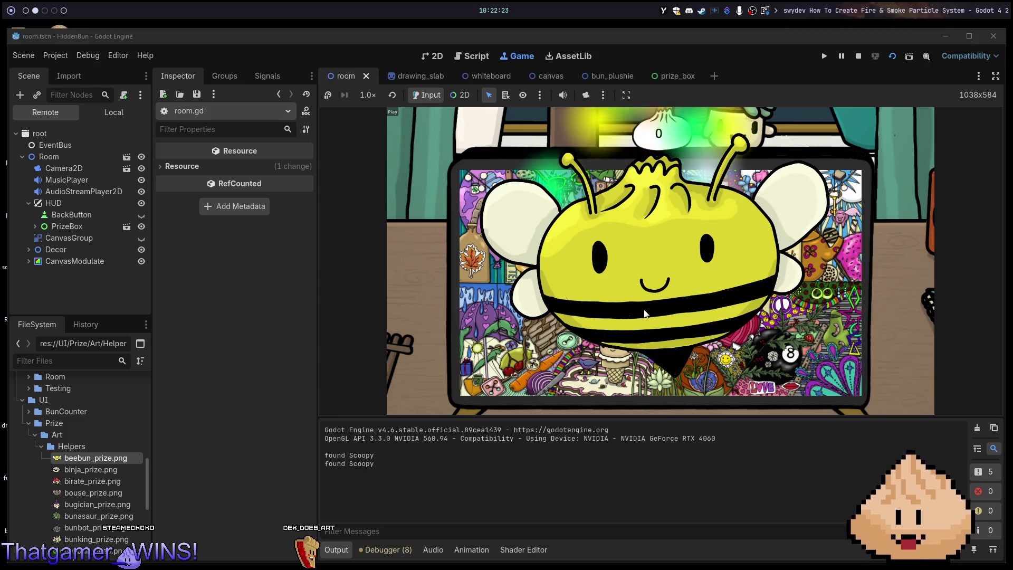
left_click(615, 339)
left_click(610, 340)
left_click(403, 398)
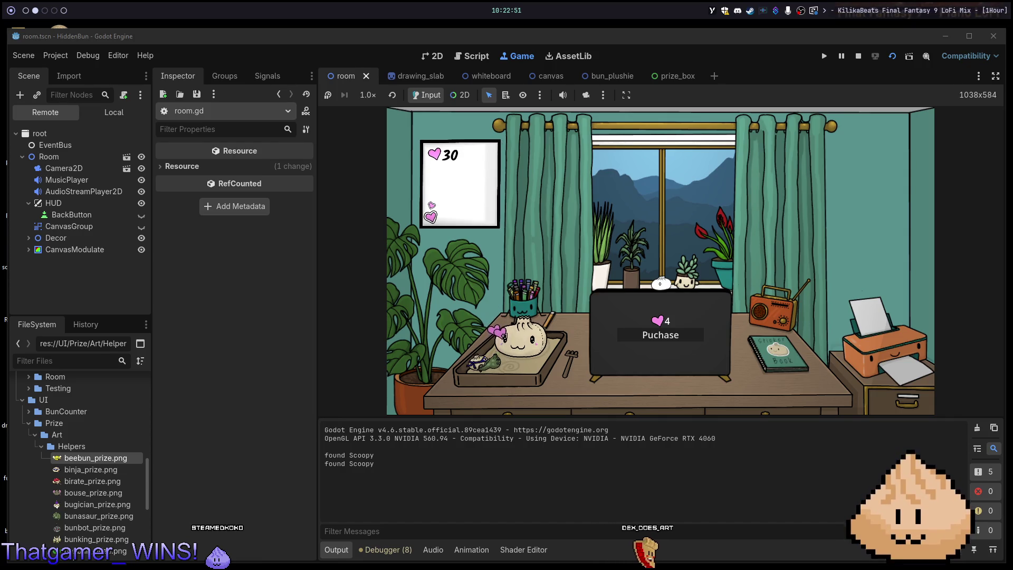
key("super+3")
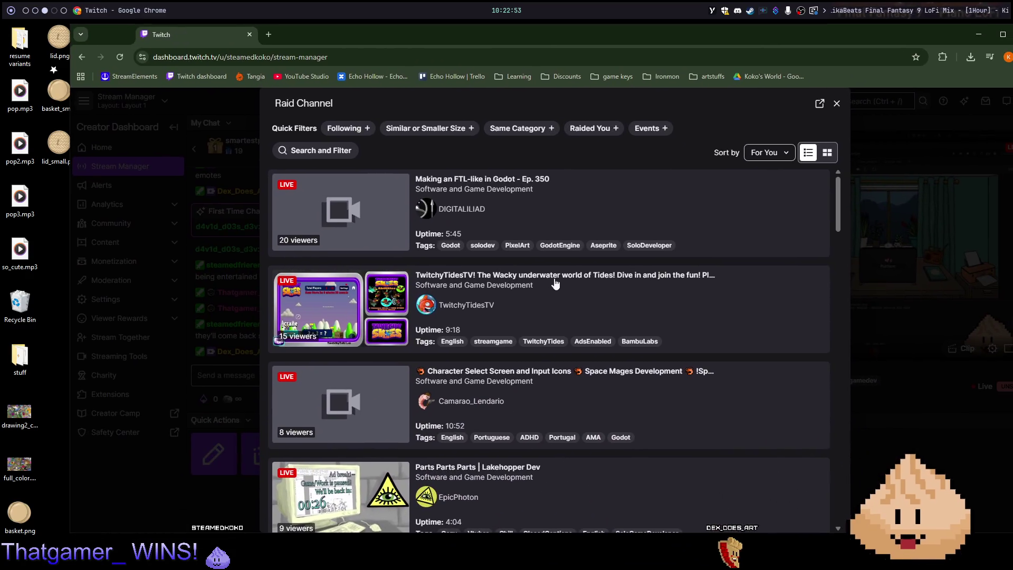
Filter raid targets to followed channels, pick a live channel, and launch the raid immediately.
left_click(358, 137)
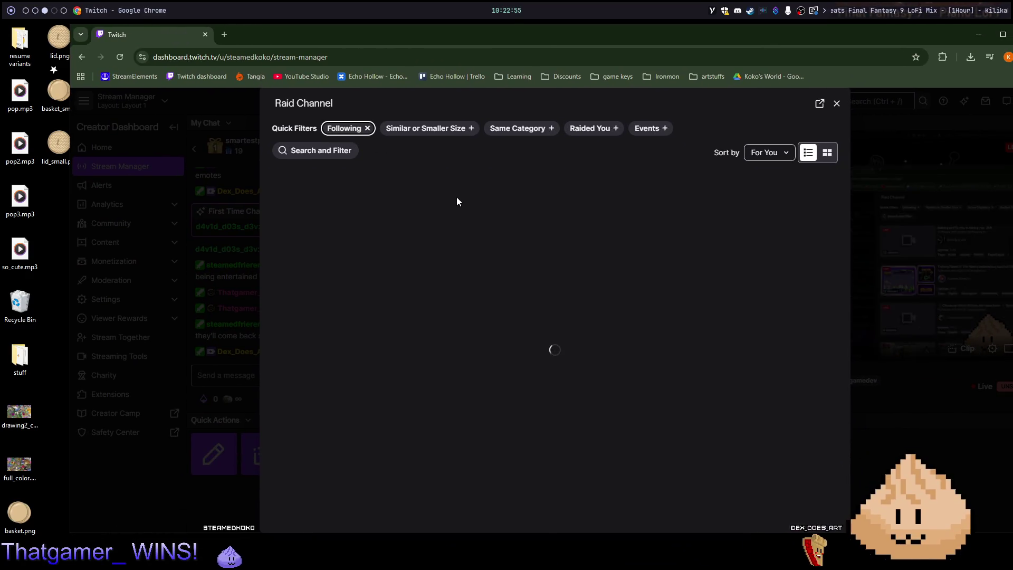
scroll(549, 234, "down", 7)
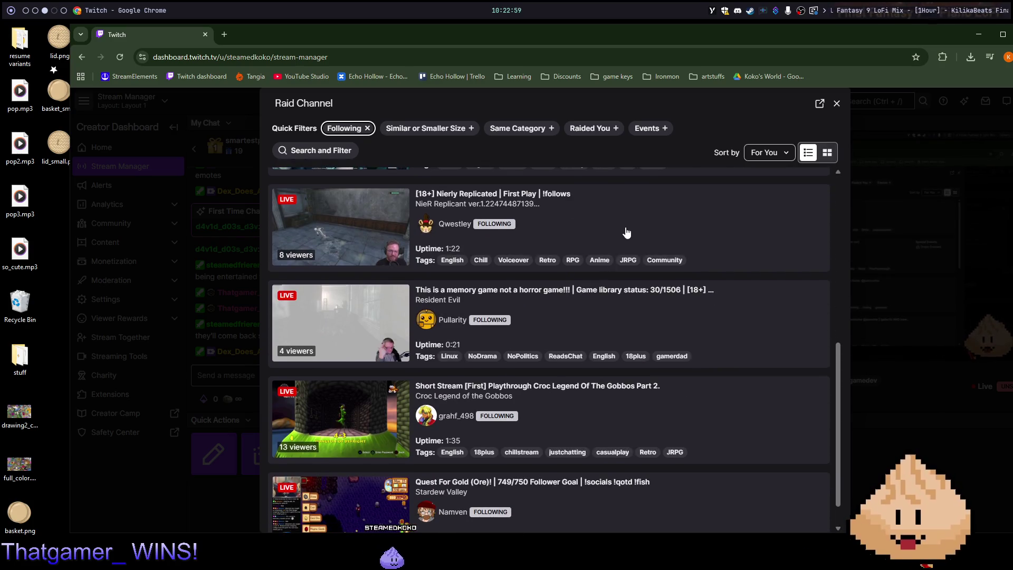
left_click(626, 232)
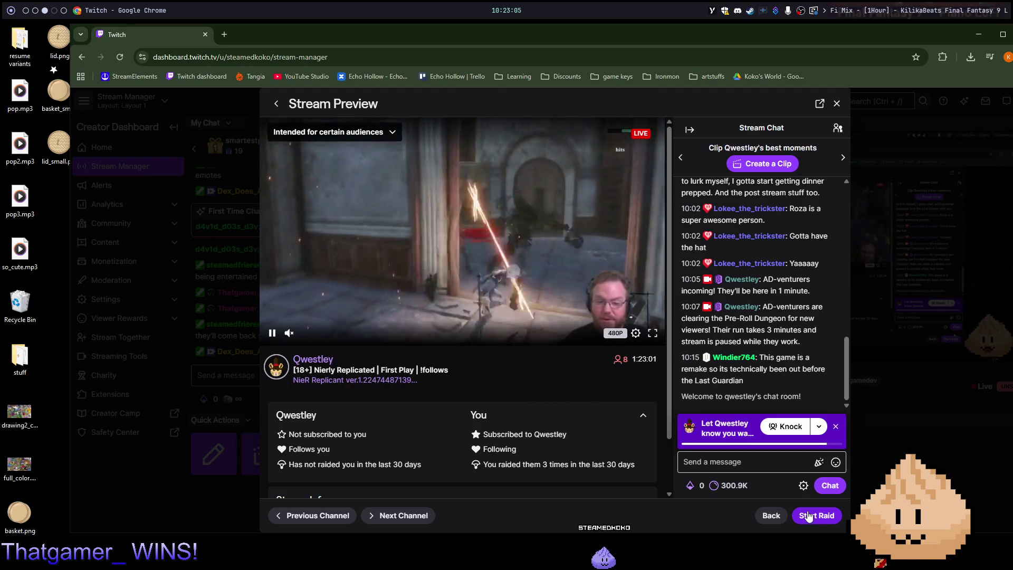
left_click(808, 516)
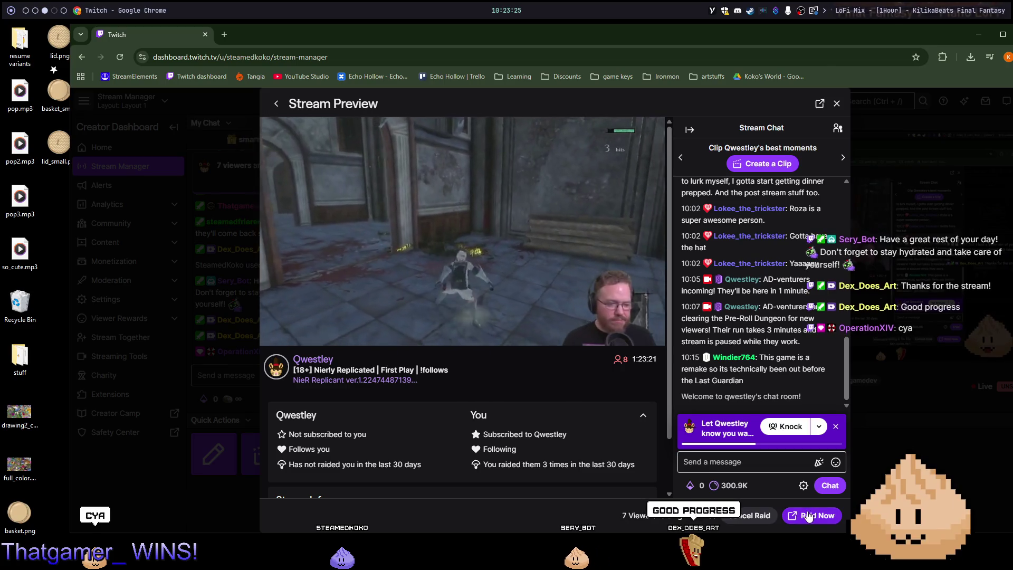
left_click(809, 515)
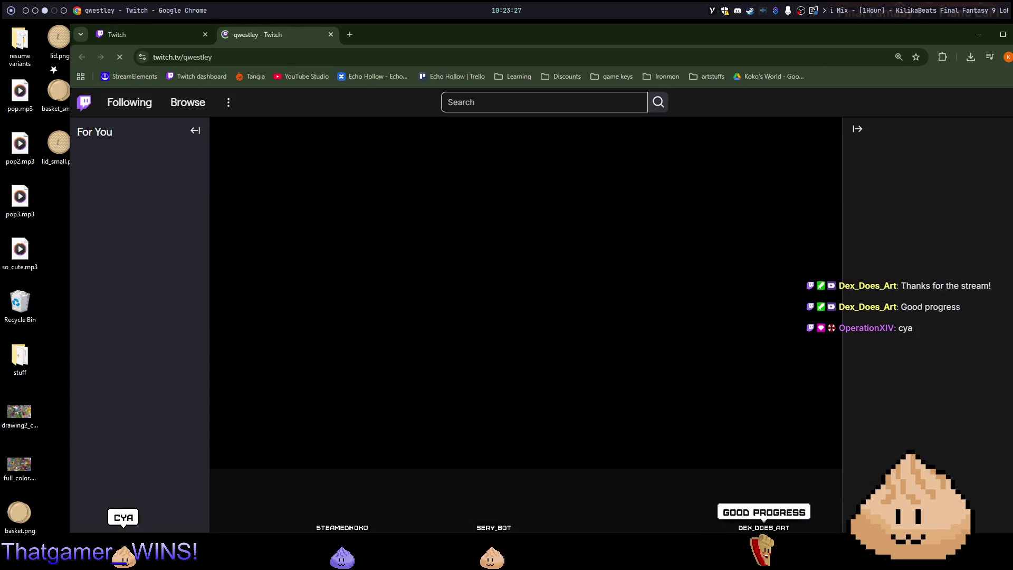